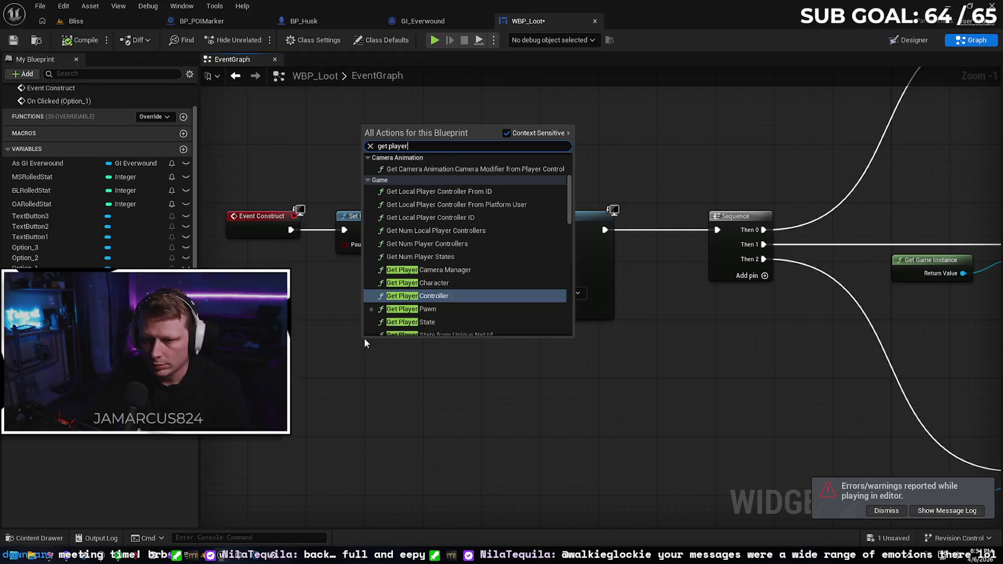
- Add Get Player Controller under Set Game Paused, save WBP_Loot, and return to the Bliss level
{"action": "key", "text": "Return"}
{"action": "mouse_move", "coordinate": [428, 351]}
{"action": "left_mouse_down"}
{"action": "mouse_move", "coordinate": [392, 270]}
{"action": "mouse_move", "coordinate": [491, 244]}
{"action": "left_mouse_up"}
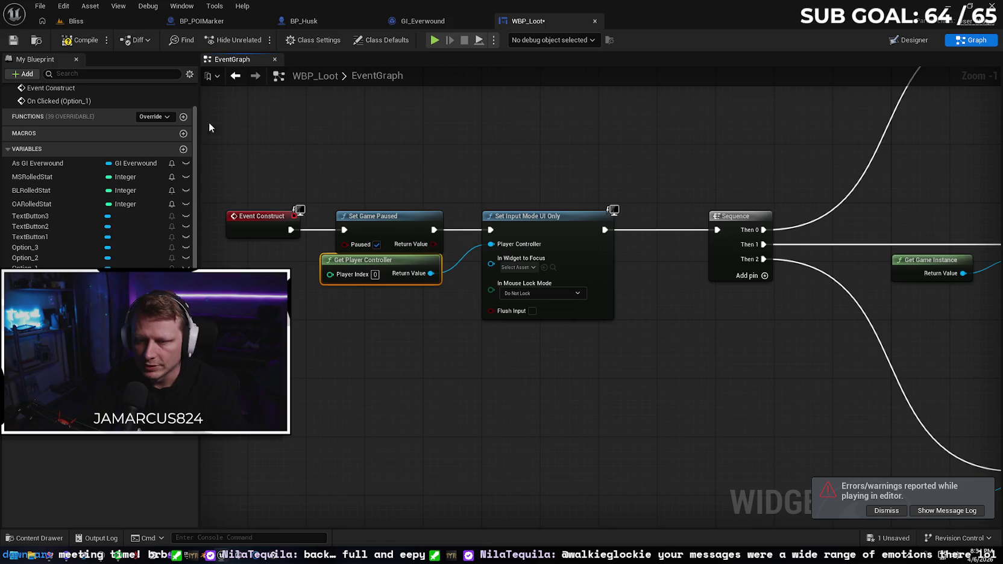
{"action": "left_click", "coordinate": [14, 40]}
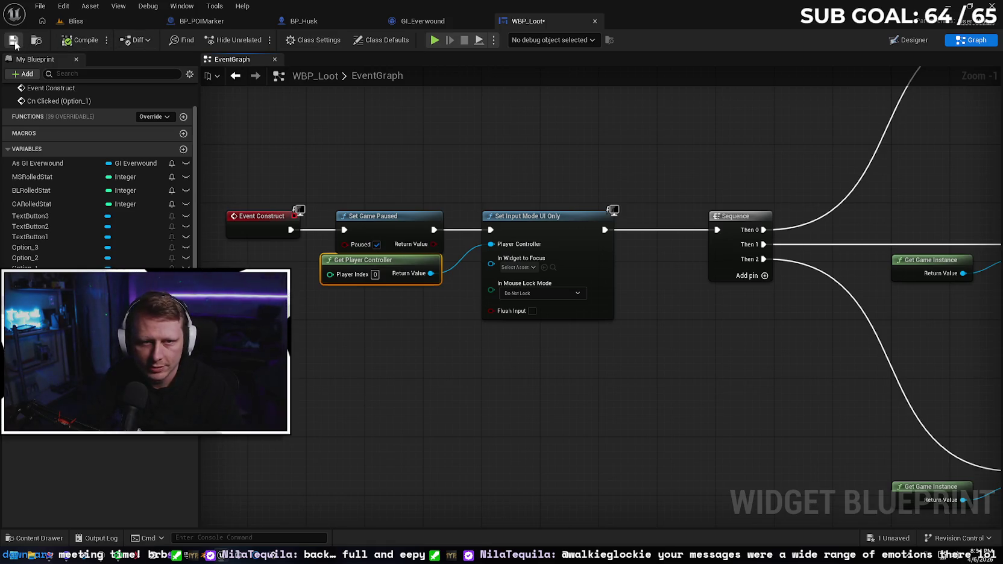
{"action": "left_click", "coordinate": [91, 20]}
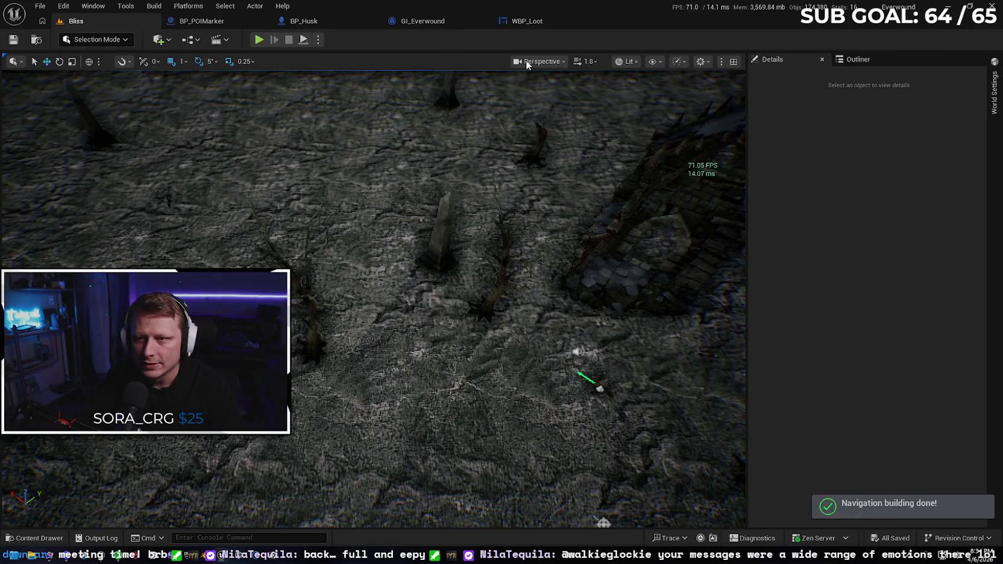
- Playtest the level, walking to the chest and picking a loot option, then stop
{"action": "key", "text": "alt+p"}
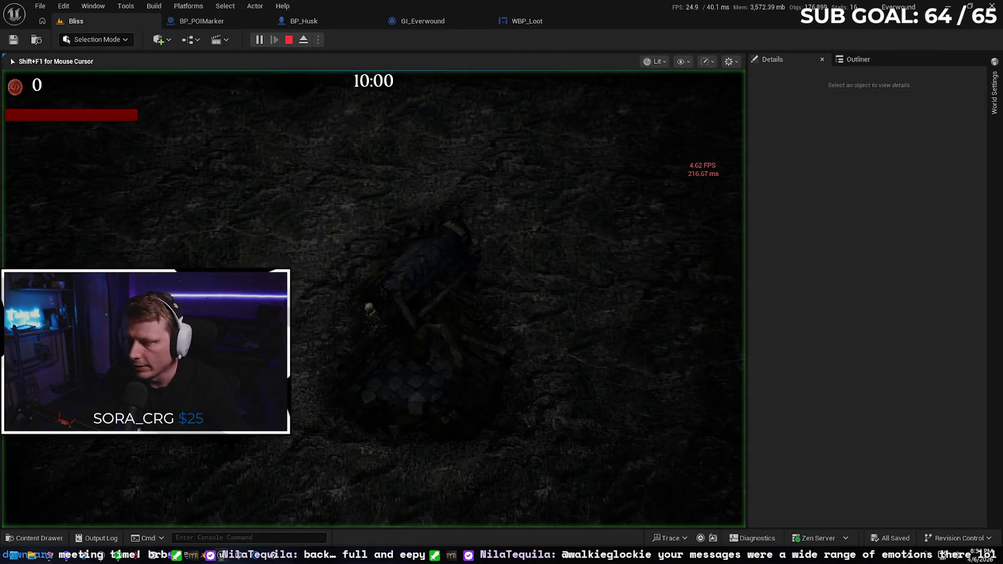
{"action": "key", "text": "w"}
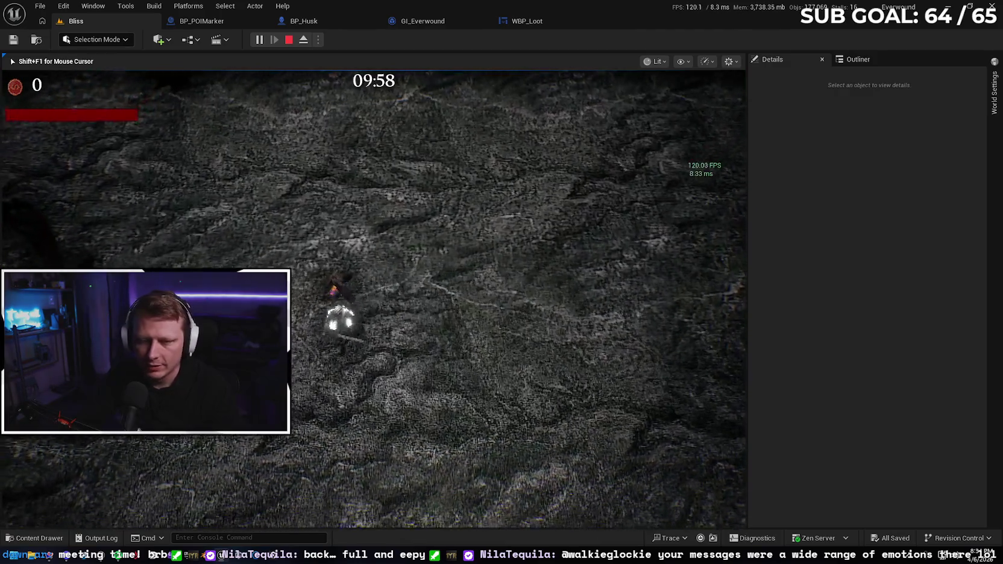
{"action": "key", "text": "d"}
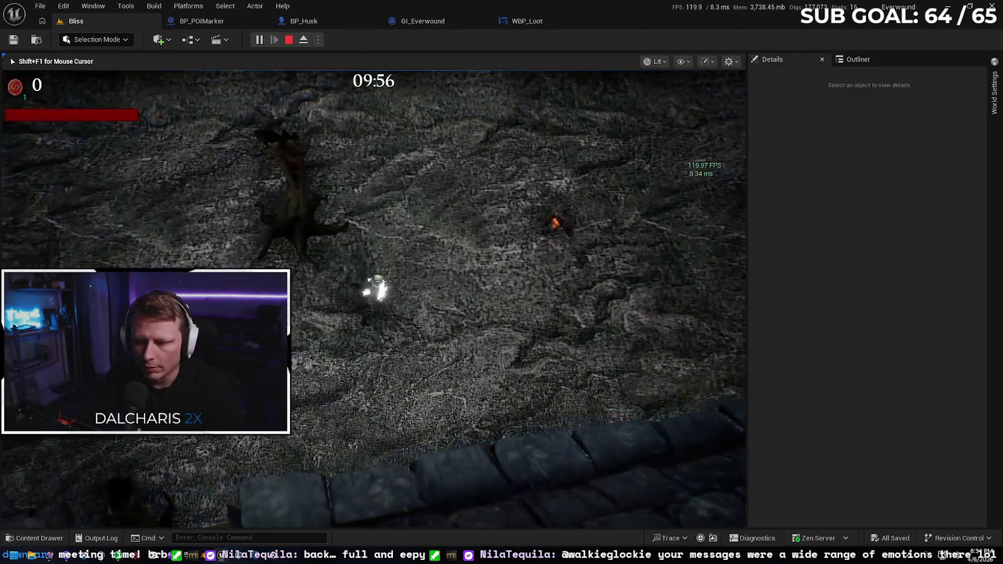
{"action": "key", "text": "d"}
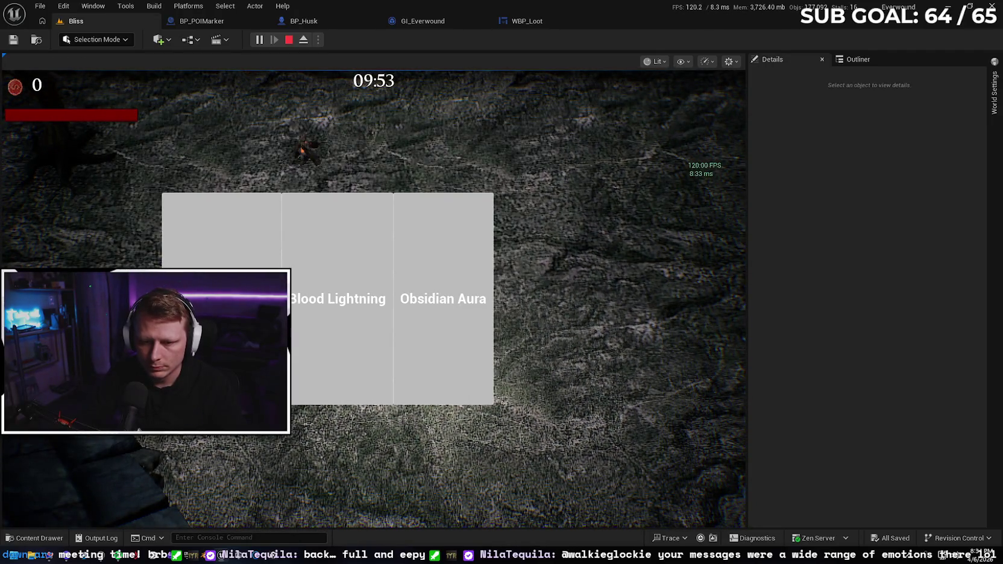
{"action": "left_click", "coordinate": [221, 235]}
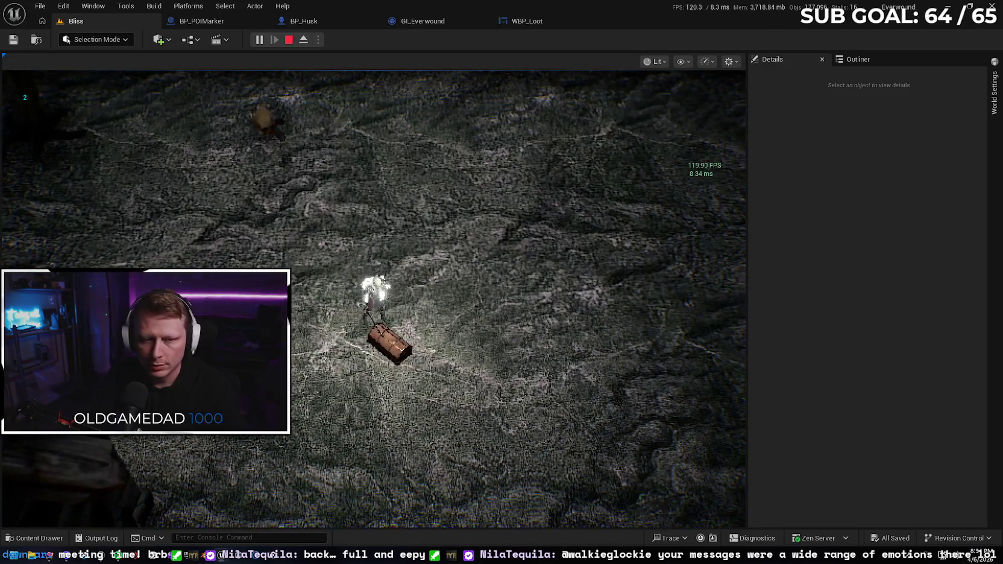
{"action": "key", "text": "Escape"}
- Look over BP_POIMarker's overlap and tick events, then go back to WBP_Loot
{"action": "left_click", "coordinate": [238, 21]}
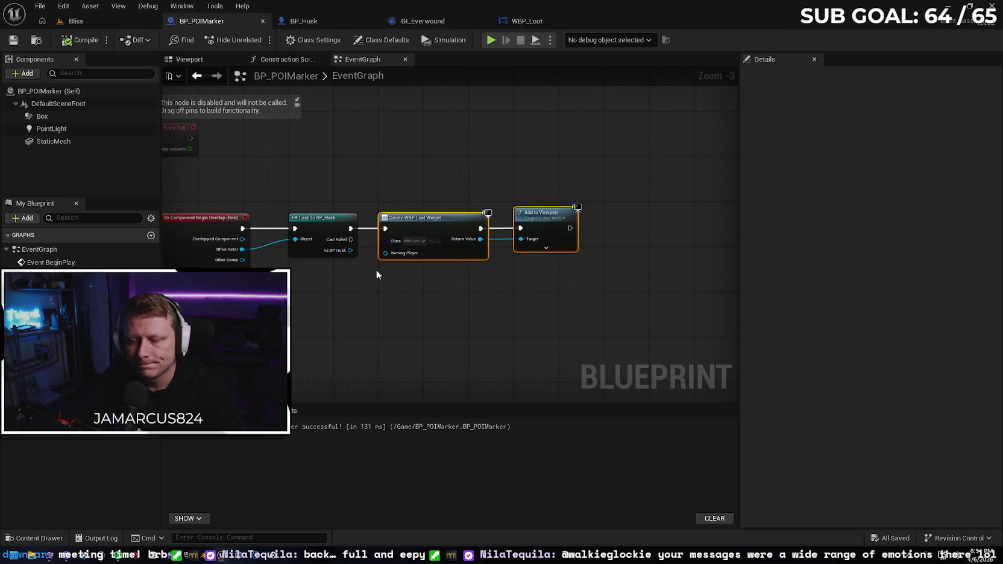
{"action": "mouse_move", "coordinate": [376, 269]}
{"action": "left_mouse_down"}
{"action": "mouse_move", "coordinate": [517, 273]}
{"action": "mouse_move", "coordinate": [462, 304]}
{"action": "left_mouse_up"}
{"action": "left_click", "coordinate": [472, 203]}
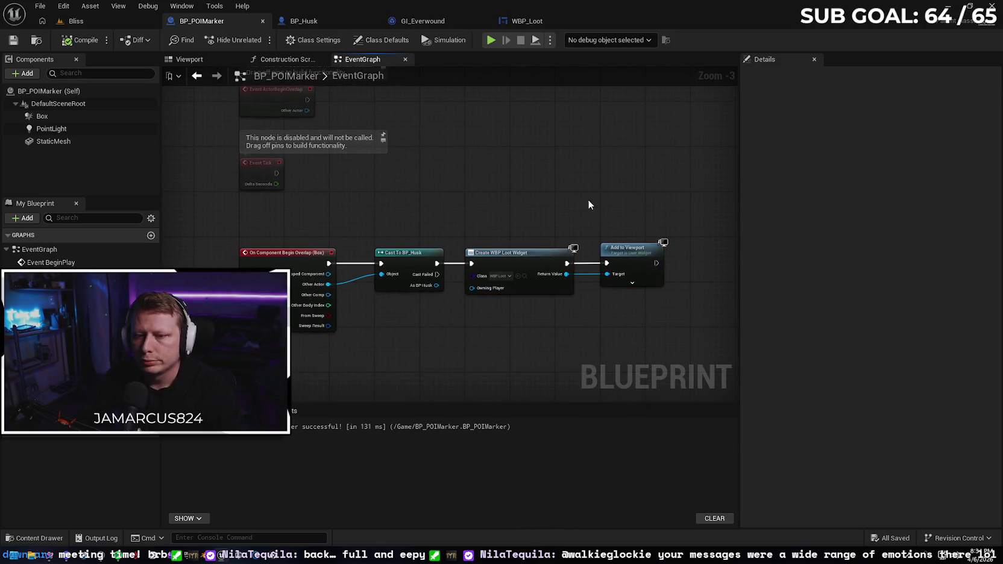
{"action": "mouse_move", "coordinate": [588, 199]}
{"action": "left_mouse_down"}
{"action": "mouse_move", "coordinate": [525, 184]}
{"action": "mouse_move", "coordinate": [559, 146]}
{"action": "left_mouse_up"}
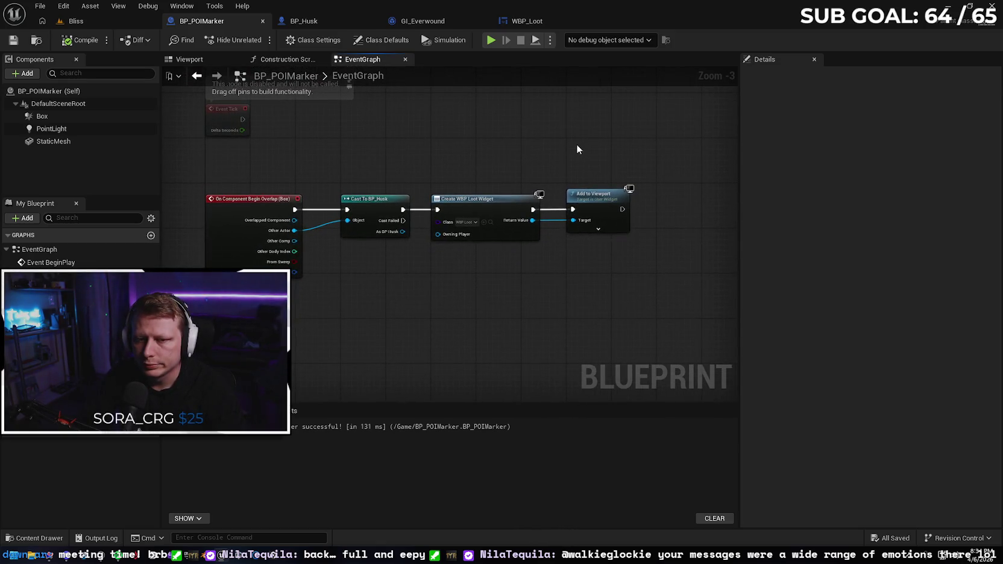
{"action": "left_click", "coordinate": [528, 21]}
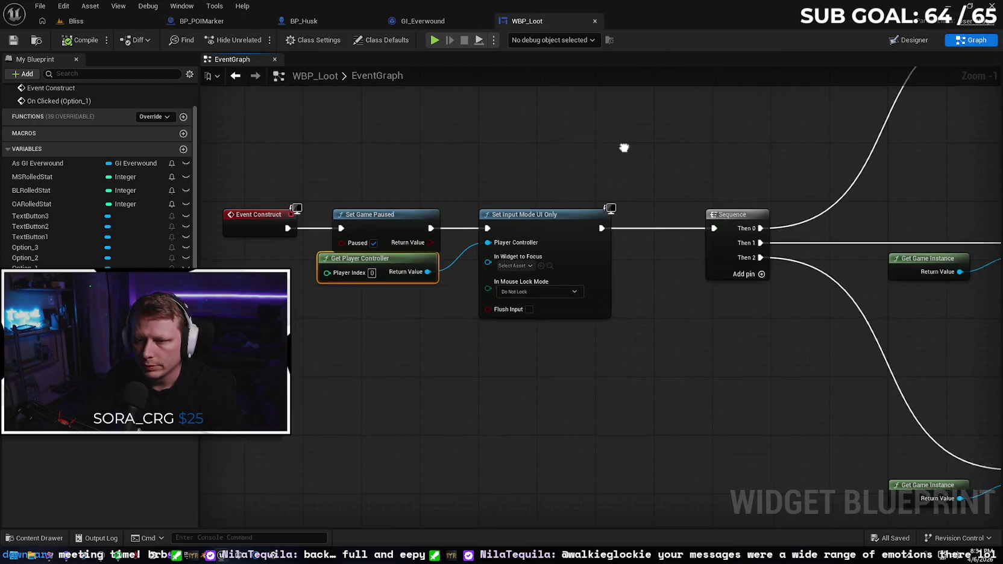
- Shift the first four construct-chain nodes to the left
{"action": "left_click_drag", "start_coordinate": [323, 183], "coordinate": [567, 336]}
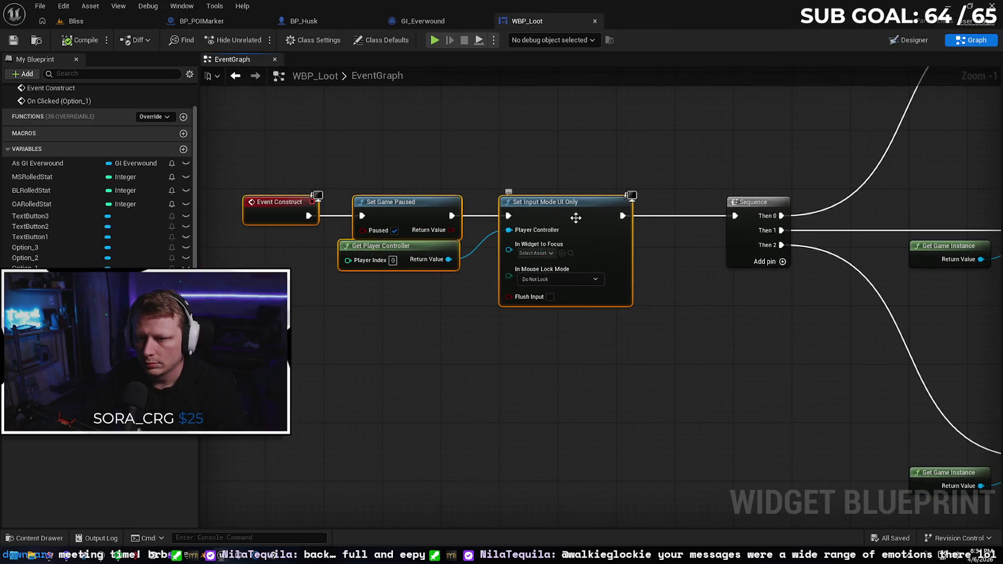
{"action": "left_click_drag", "start_coordinate": [576, 218], "coordinate": [459, 217]}
{"action": "left_click", "coordinate": [564, 266]}
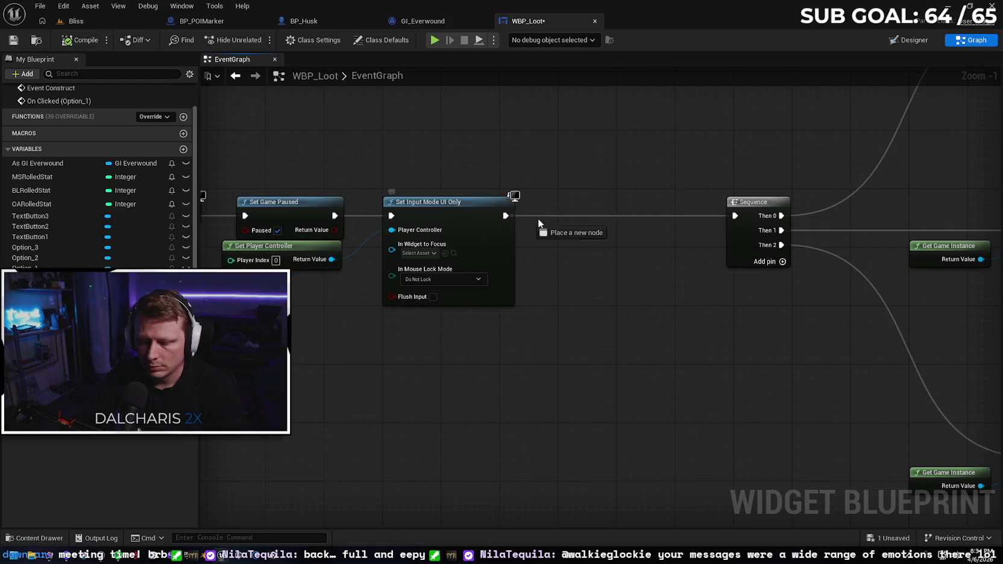
- Search for 'set mouse' and 'set cur' actions without adding one, then open the Content Drawer
{"action": "left_click_drag", "start_coordinate": [538, 219], "coordinate": [551, 221]}
{"action": "type", "text": "set m"}
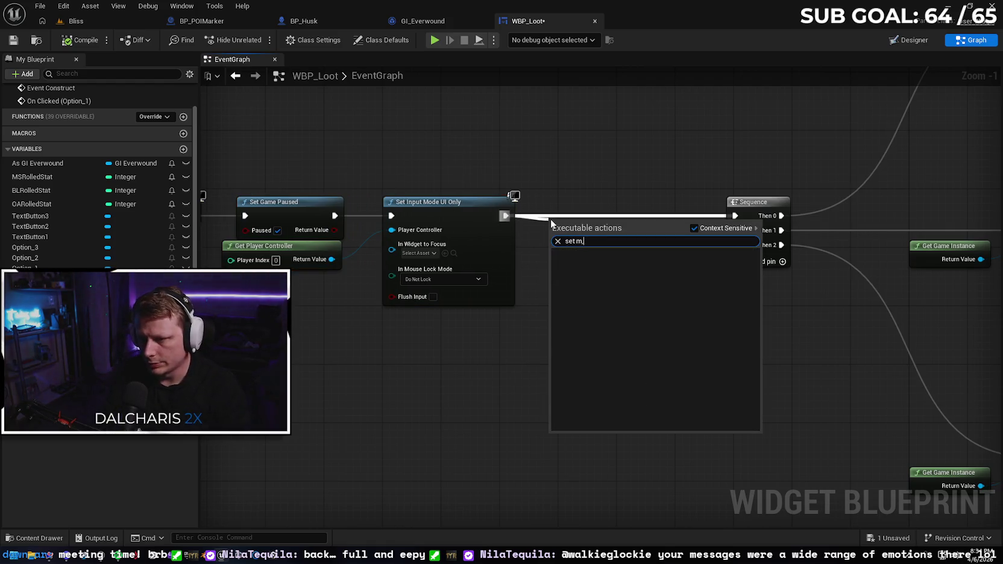
{"action": "type", "text": "ouse"}
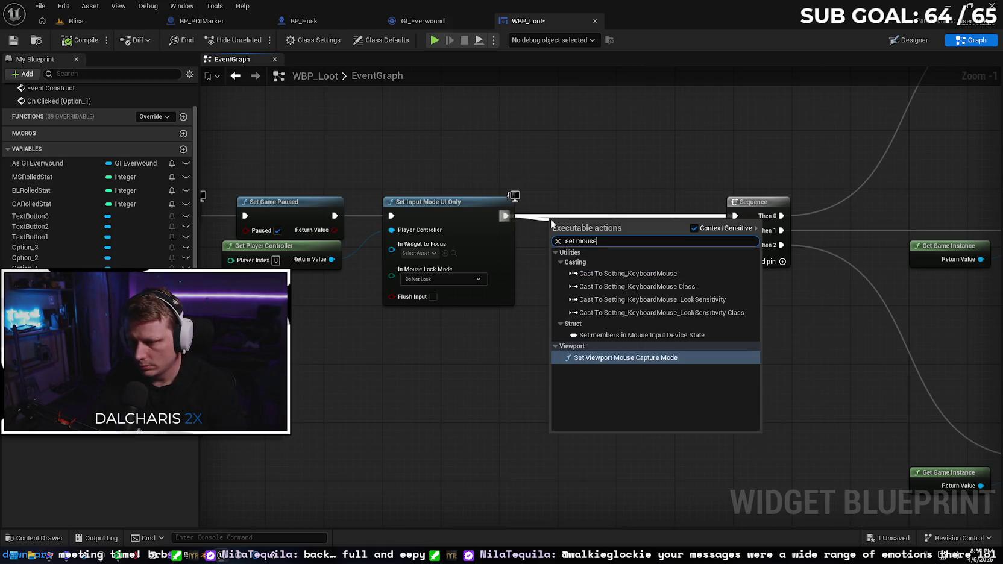
{"action": "key", "text": "BackSpace"}
{"action": "key", "text": "BackSpace"}
{"action": "key", "text": "BackSpace"}
{"action": "key", "text": "BackSpace"}
{"action": "key", "text": "BackSpace"}
{"action": "key", "text": "BackSpace"}
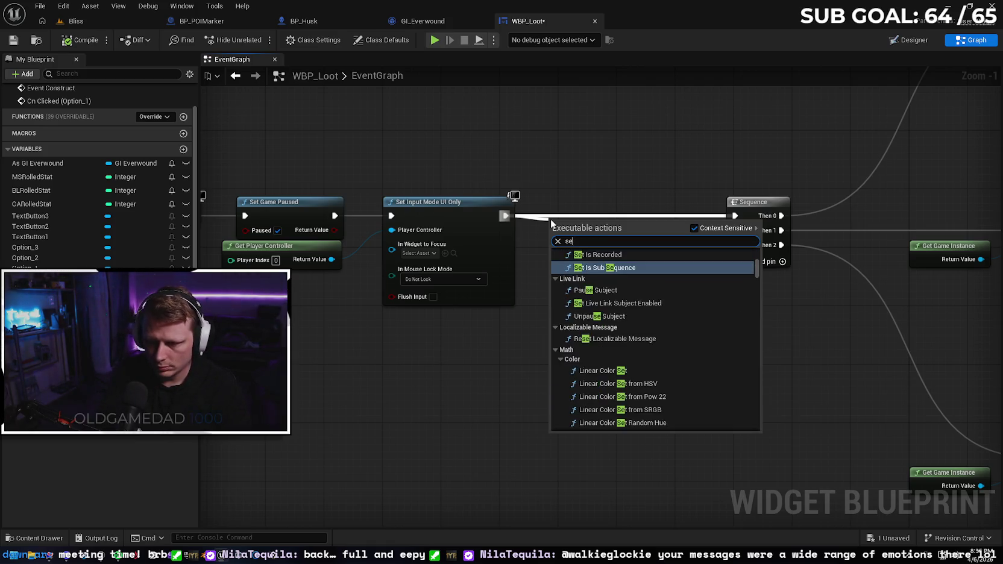
{"action": "type", "text": "set cur"}
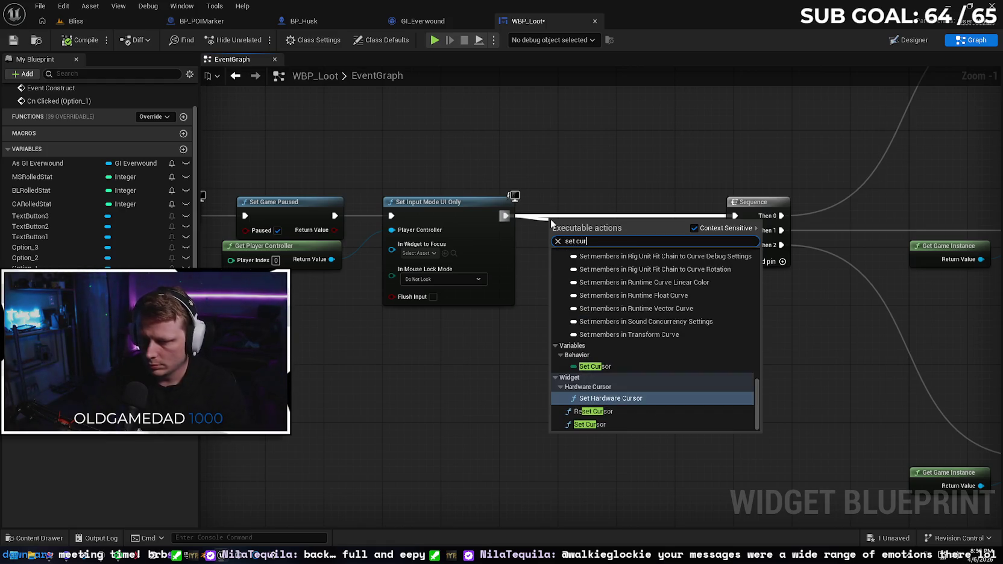
{"action": "scroll", "coordinate": [670, 331], "scroll_direction": "up", "scroll_amount": 5}
{"action": "scroll", "coordinate": [668, 329], "scroll_direction": "up", "scroll_amount": 10}
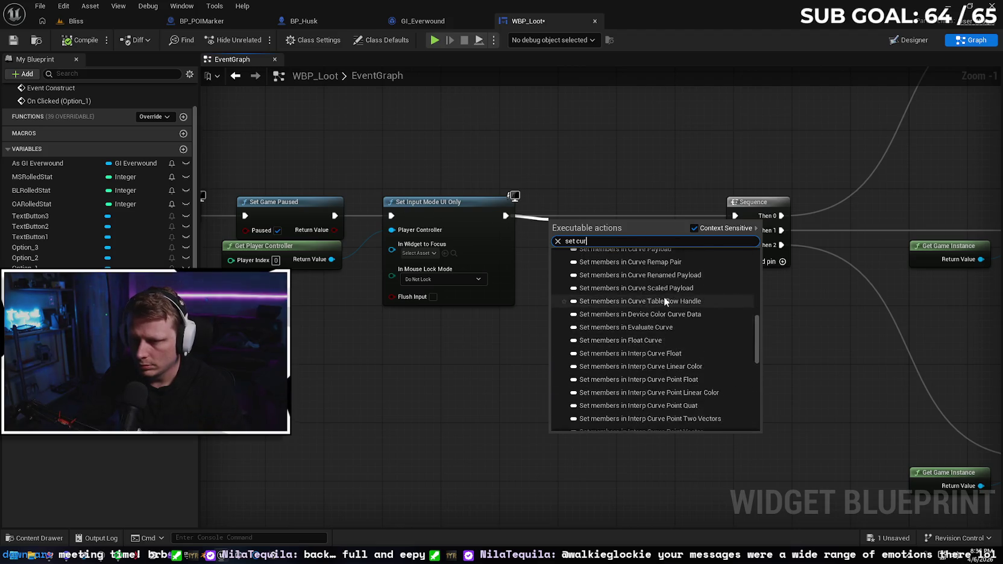
{"action": "left_click", "coordinate": [621, 182]}
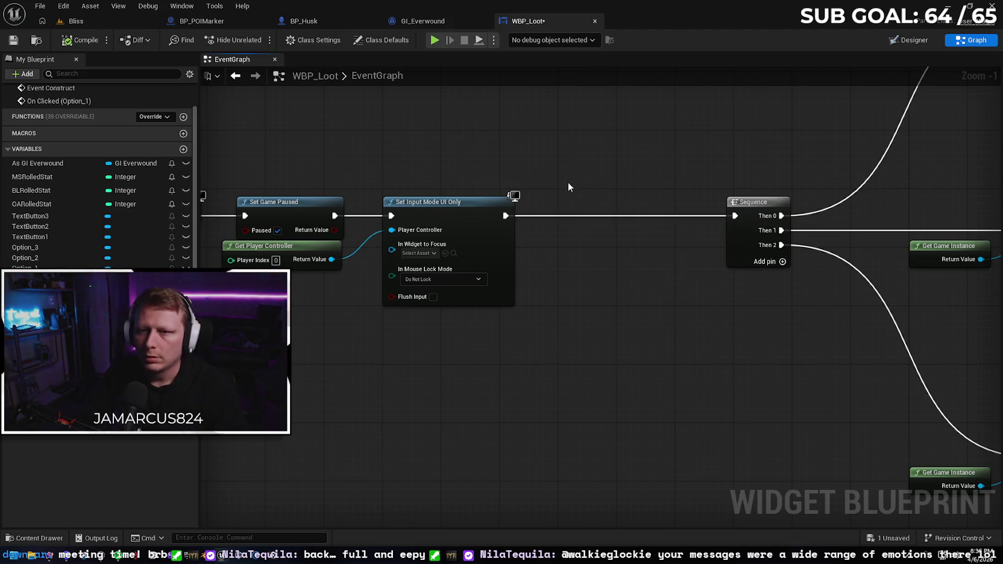
{"action": "left_click", "coordinate": [35, 538]}
{"action": "double_click", "coordinate": [428, 425]}
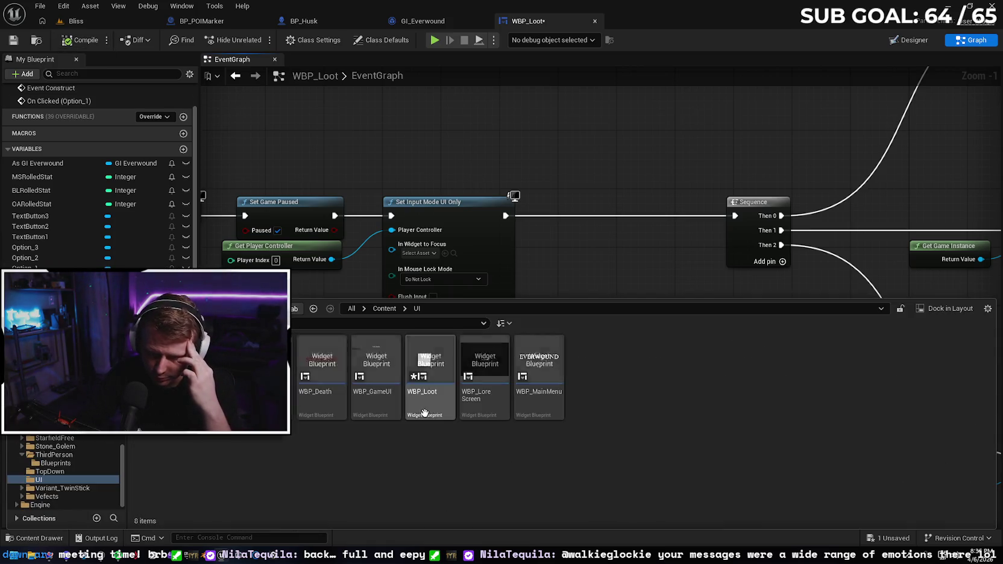
{"action": "double_click", "coordinate": [548, 395]}
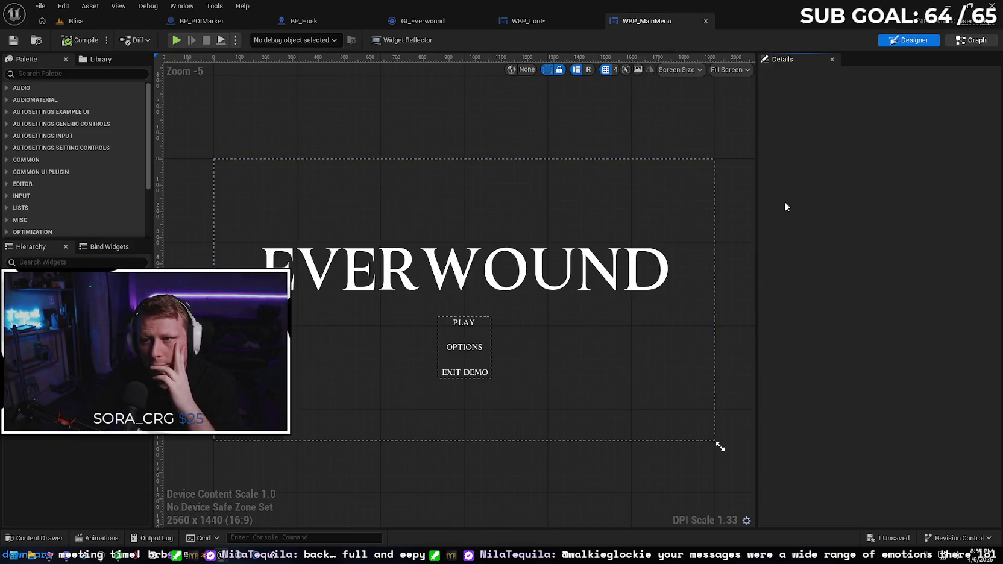
{"action": "key", "text": "shift+F4"}
{"action": "scroll", "coordinate": [537, 280], "scroll_direction": "down", "scroll_amount": 2}
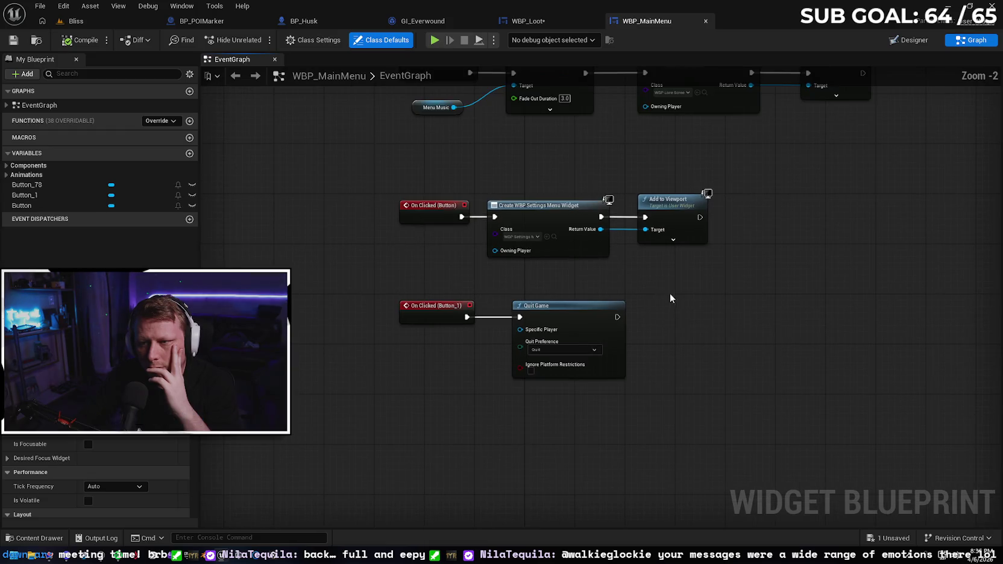
{"action": "scroll", "coordinate": [670, 293], "scroll_direction": "down", "scroll_amount": 1}
{"action": "scroll", "coordinate": [775, 276], "scroll_direction": "down", "scroll_amount": 1}
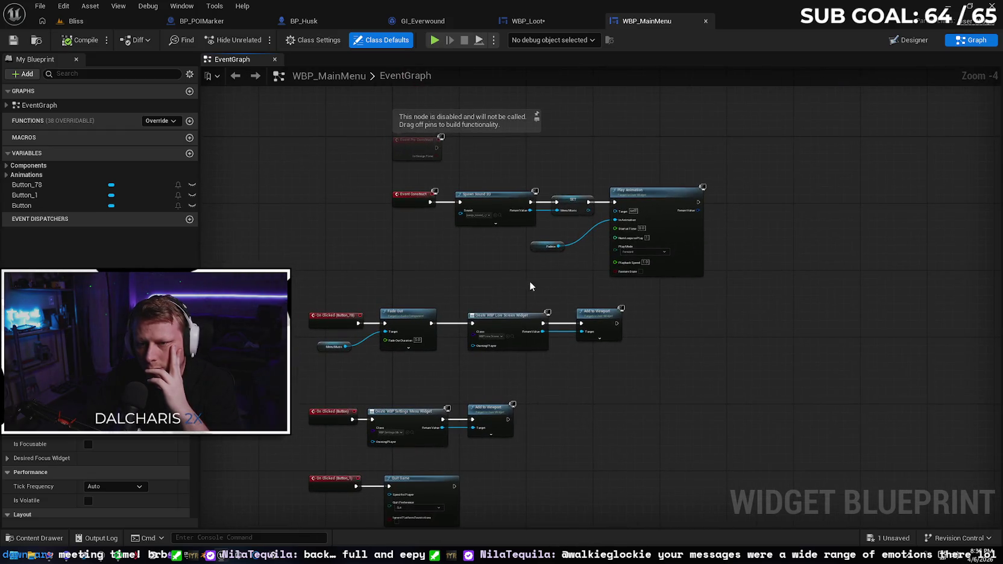
{"action": "scroll", "coordinate": [525, 283], "scroll_direction": "up", "scroll_amount": 3}
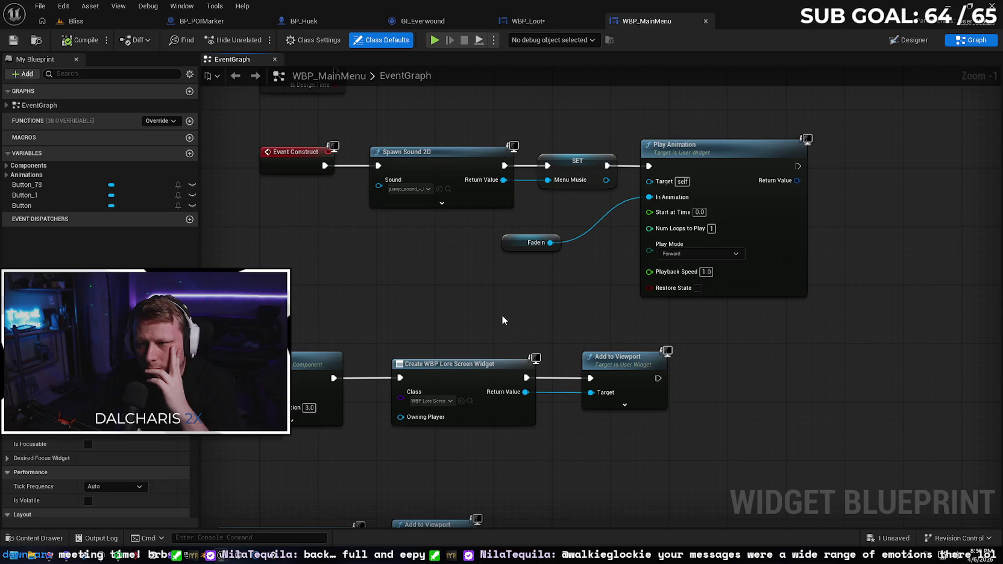
{"action": "scroll", "coordinate": [448, 291], "scroll_direction": "down", "scroll_amount": 1}
{"action": "mouse_move", "coordinate": [501, 369]}
{"action": "left_mouse_down"}
{"action": "mouse_move", "coordinate": [472, 205]}
{"action": "mouse_move", "coordinate": [517, 114]}
{"action": "left_mouse_up"}
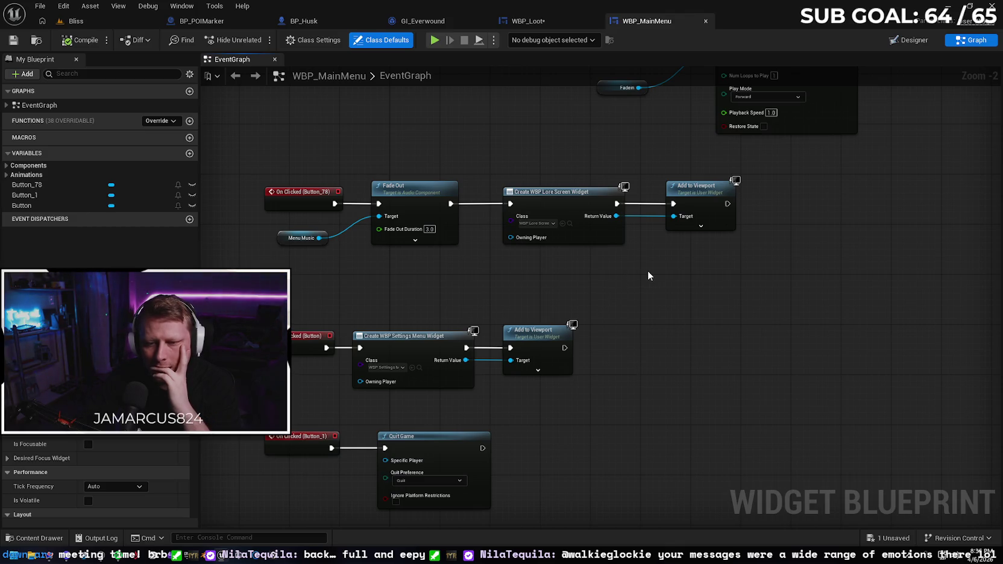
{"action": "mouse_move", "coordinate": [677, 277]}
{"action": "left_mouse_down"}
{"action": "mouse_move", "coordinate": [695, 493]}
{"action": "mouse_move", "coordinate": [680, 468]}
{"action": "mouse_move", "coordinate": [663, 228]}
{"action": "left_mouse_up"}
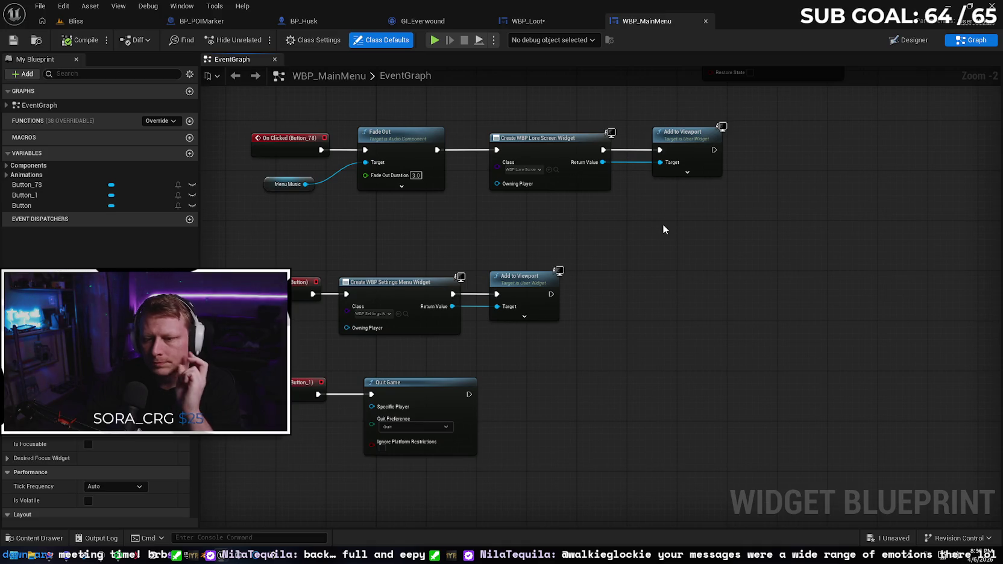
{"action": "left_click", "coordinate": [705, 21]}
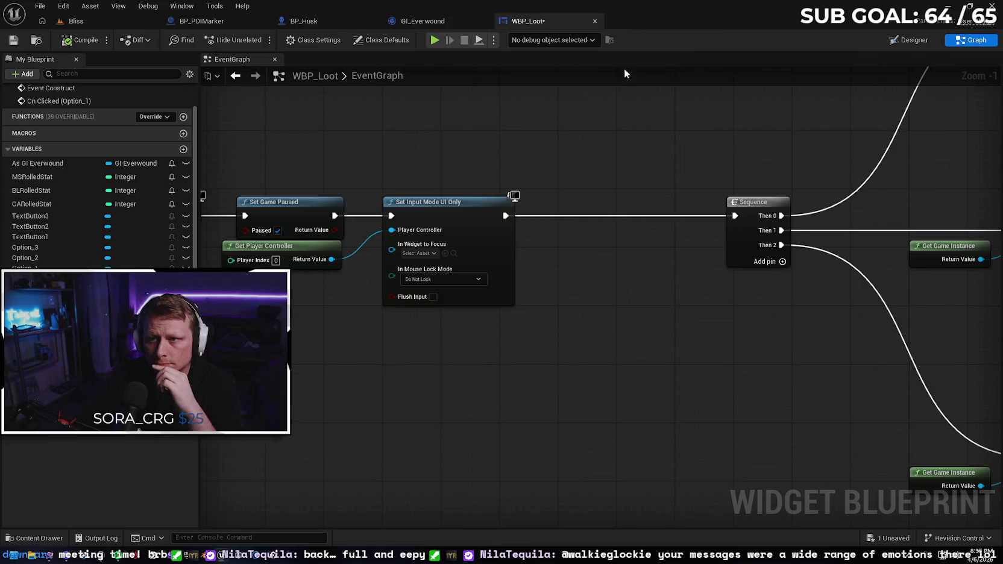
- Search the action list for 'set mou' and 'curso' cursor actions, adding nothing
{"action": "right_click", "coordinate": [460, 381]}
{"action": "type", "text": "set mou"}
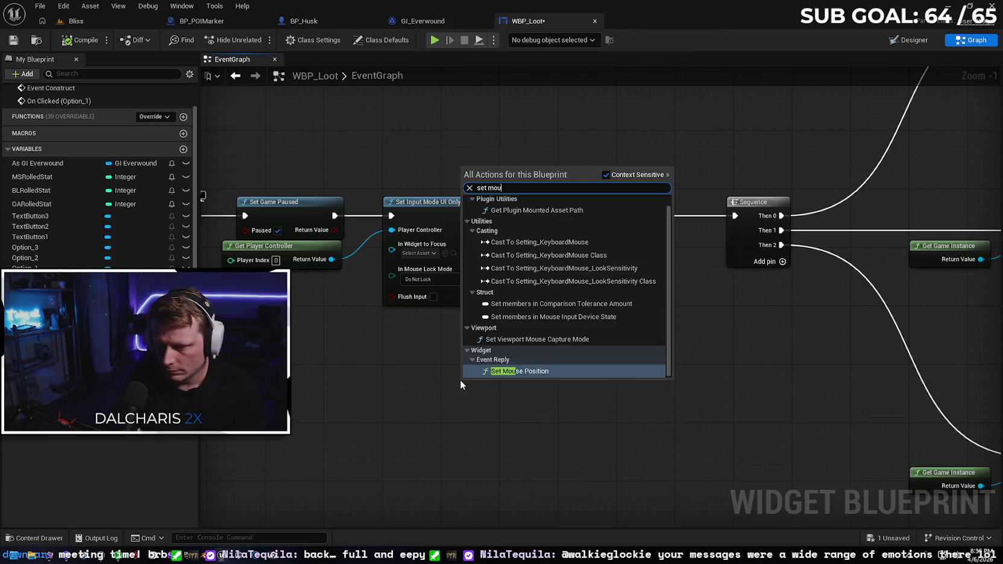
{"action": "key", "text": "BackSpace"}
{"action": "key", "text": "BackSpace"}
{"action": "key", "text": "BackSpace"}
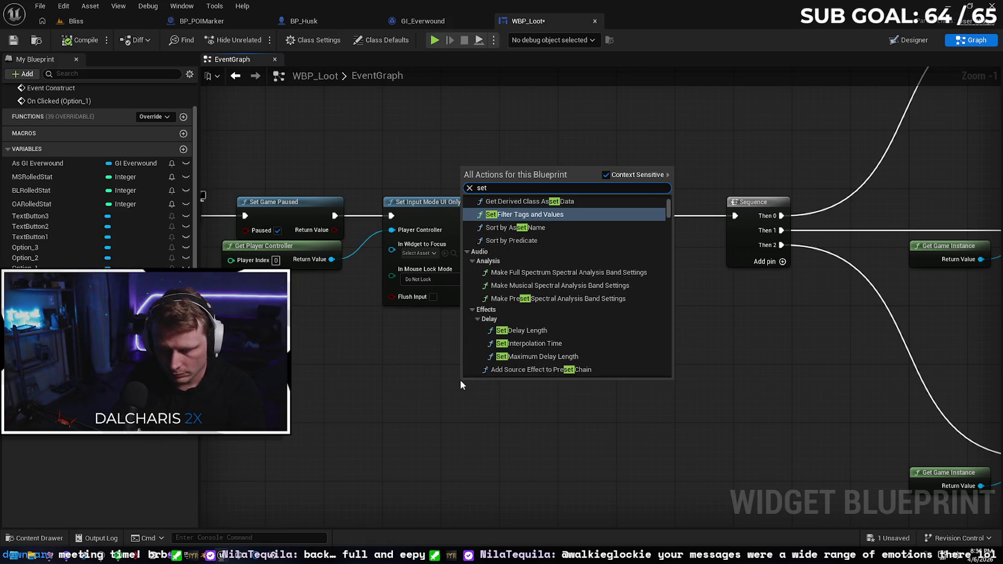
{"action": "type", "text": " curso"}
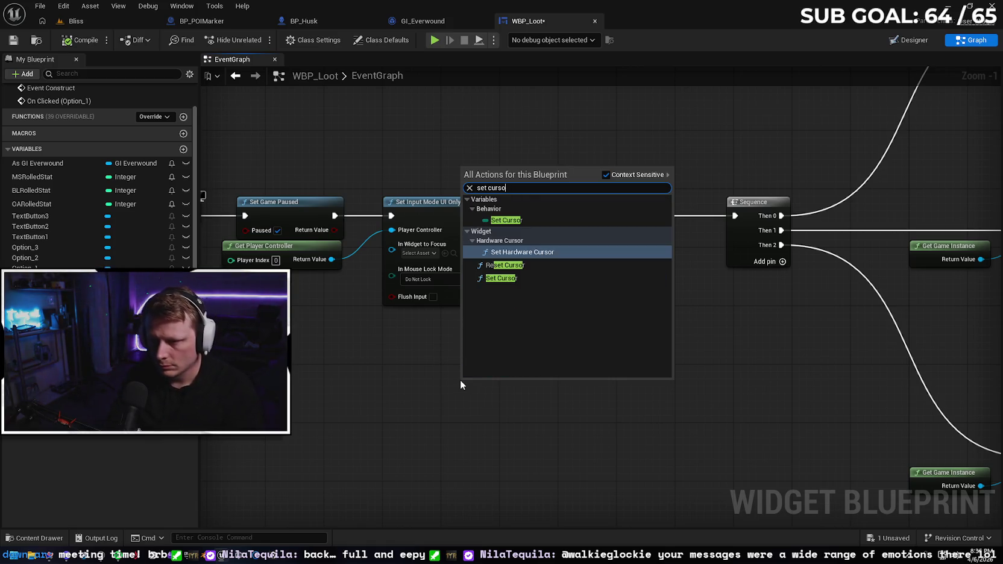
{"action": "key", "text": "BackSpace"}
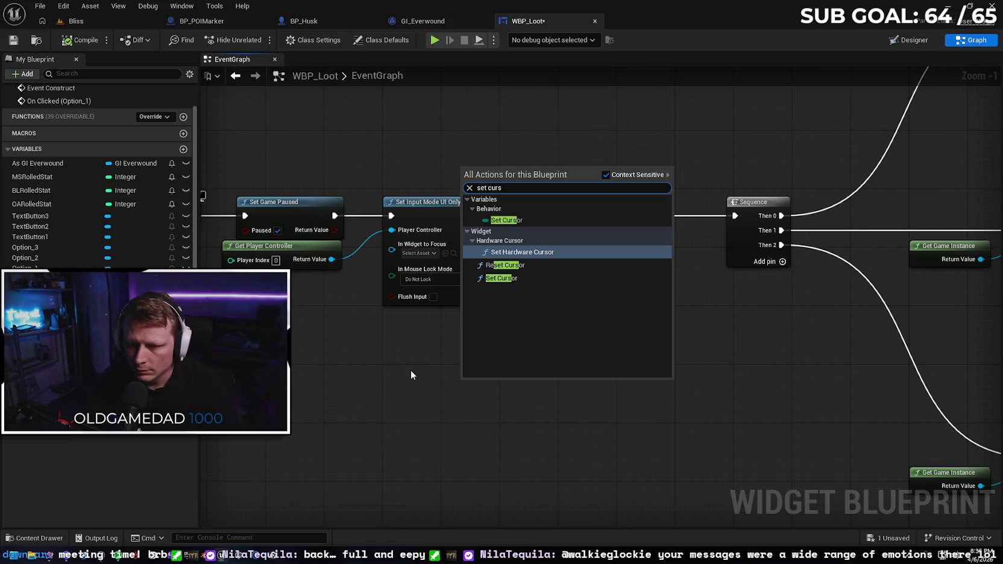
{"action": "key", "text": "Escape"}
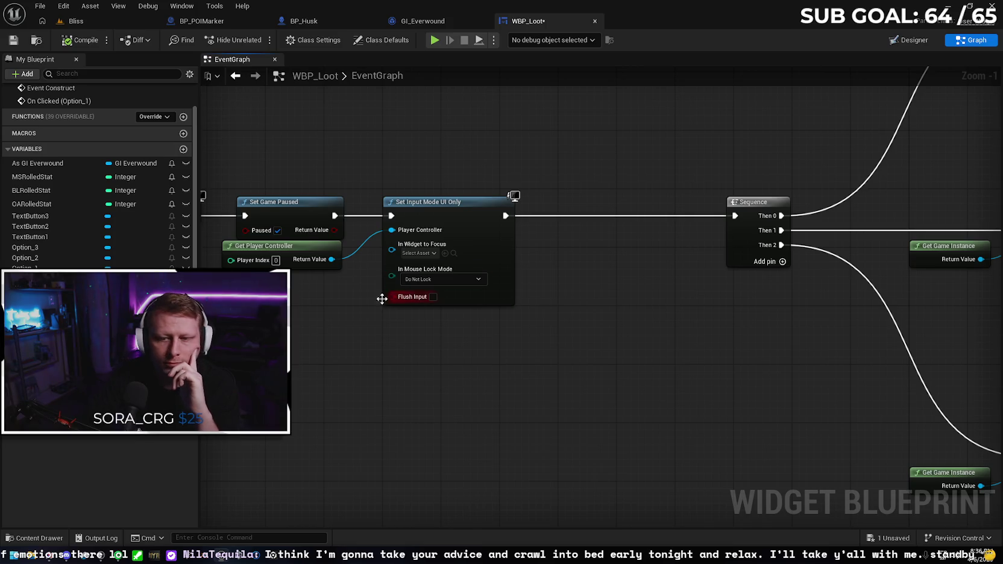
- Duplicate Get Player Controller and add a Set Show Mouse Cursor node from its Return Value
{"action": "mouse_move", "coordinate": [381, 299]}
{"action": "left_mouse_down"}
{"action": "mouse_move", "coordinate": [399, 331]}
{"action": "mouse_move", "coordinate": [329, 303]}
{"action": "left_mouse_up"}
{"action": "left_click", "coordinate": [324, 247]}
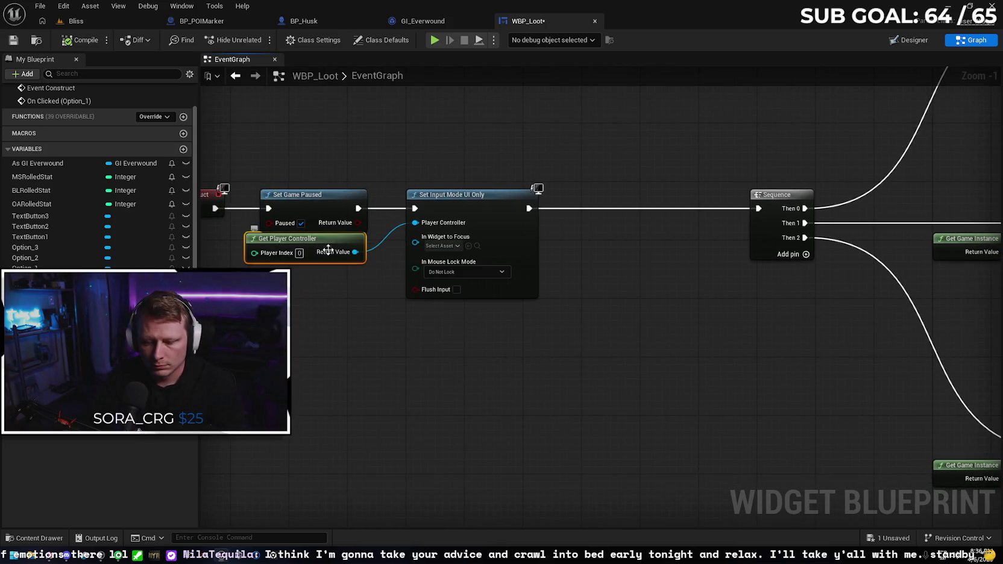
{"action": "key", "text": "ctrl+c"}
{"action": "key", "text": "ctrl+v"}
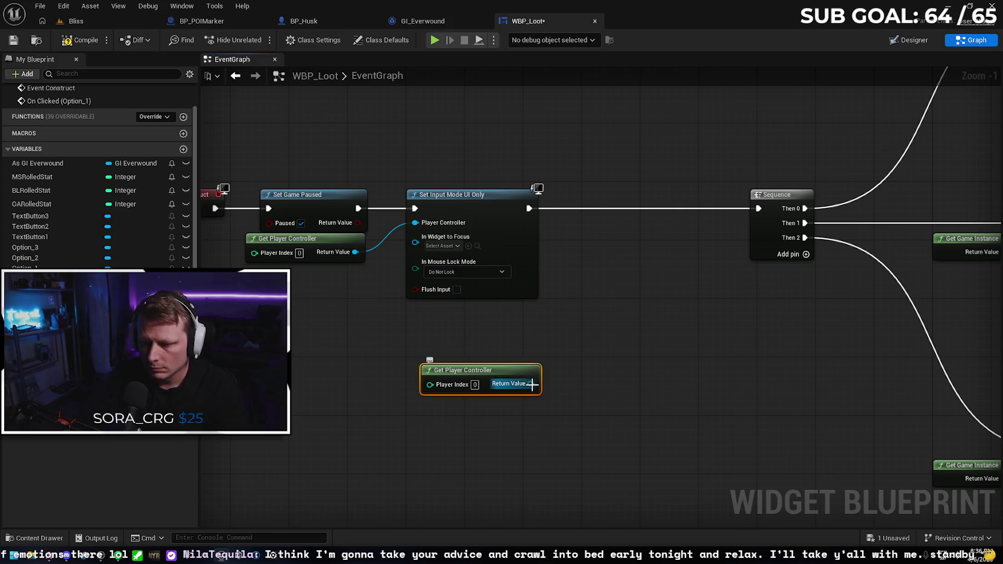
{"action": "left_click_drag", "start_coordinate": [531, 384], "coordinate": [568, 355]}
{"action": "type", "text": "set show"}
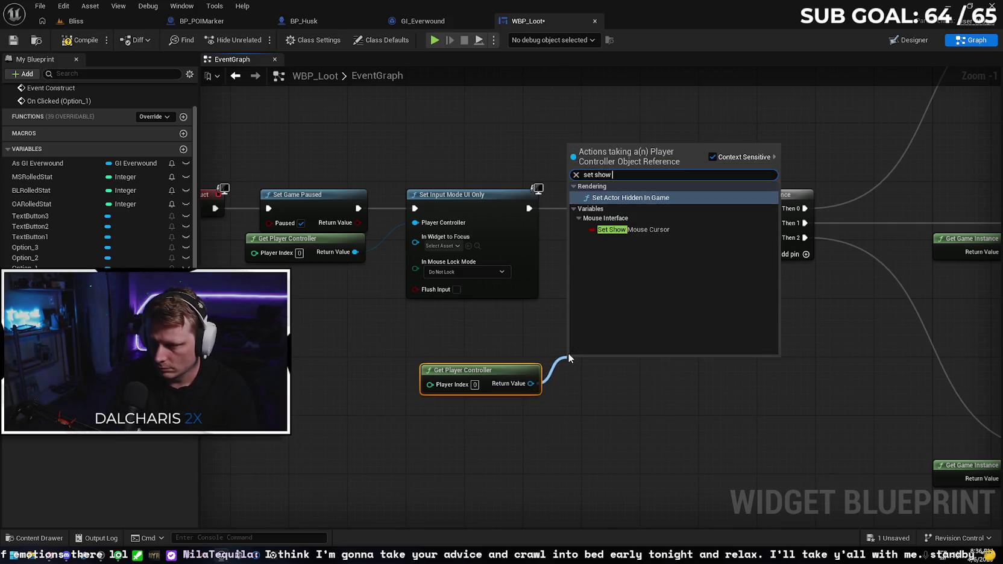
{"action": "key", "text": "Return"}
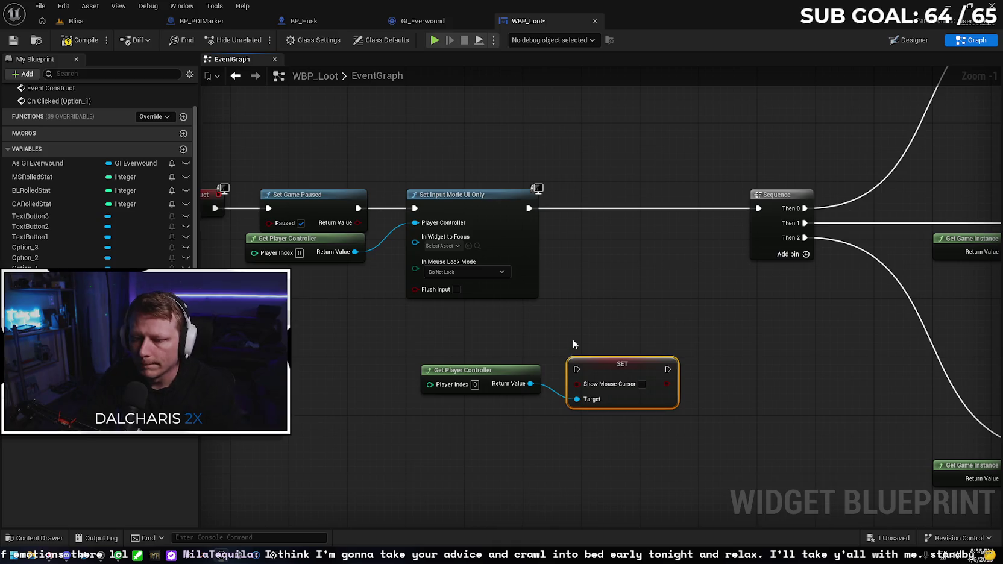
- Wire Set Show Mouse Cursor between Set Input Mode UI Only and Sequence, ticked on
{"action": "left_click_drag", "start_coordinate": [607, 363], "coordinate": [621, 211]}
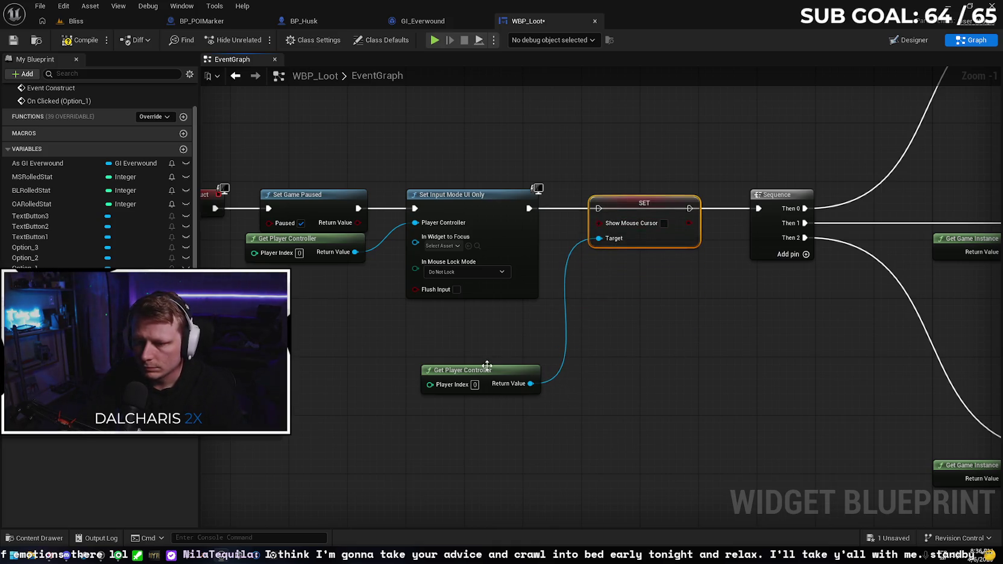
{"action": "mouse_move", "coordinate": [487, 366]}
{"action": "left_mouse_down"}
{"action": "mouse_move", "coordinate": [528, 344]}
{"action": "mouse_move", "coordinate": [507, 308]}
{"action": "mouse_move", "coordinate": [487, 302]}
{"action": "left_mouse_up"}
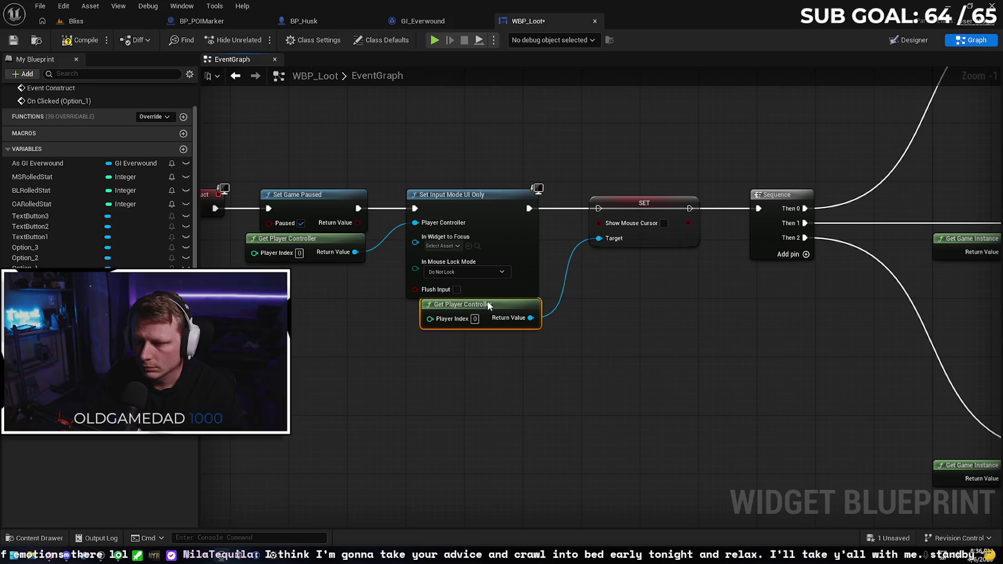
{"action": "left_click_drag", "start_coordinate": [530, 207], "coordinate": [598, 209]}
{"action": "left_click_drag", "start_coordinate": [690, 208], "coordinate": [758, 208]}
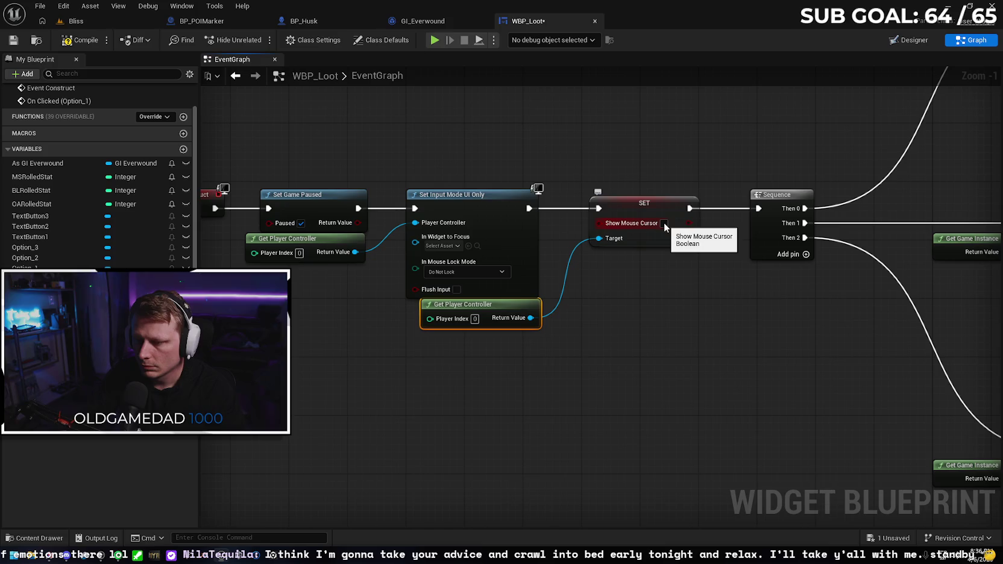
{"action": "left_click", "coordinate": [665, 224]}
- Pan across the On Clicked, Cast To GI_Everwound and Cast To BP_Husk chains
{"action": "scroll", "coordinate": [594, 347], "scroll_direction": "down", "scroll_amount": 1}
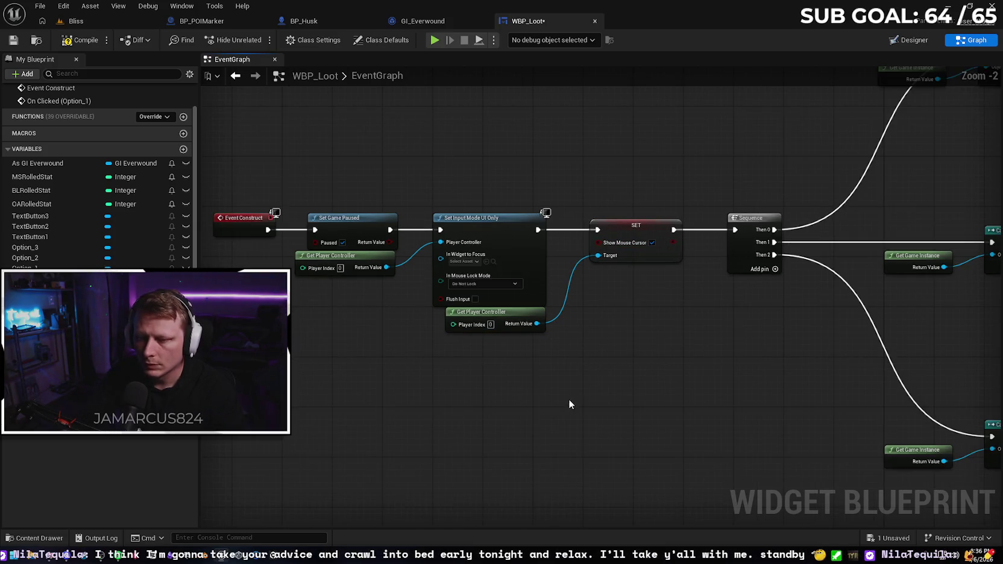
{"action": "left_click_drag", "start_coordinate": [569, 400], "coordinate": [590, 326]}
{"action": "left_click_drag", "start_coordinate": [656, 319], "coordinate": [513, 281]}
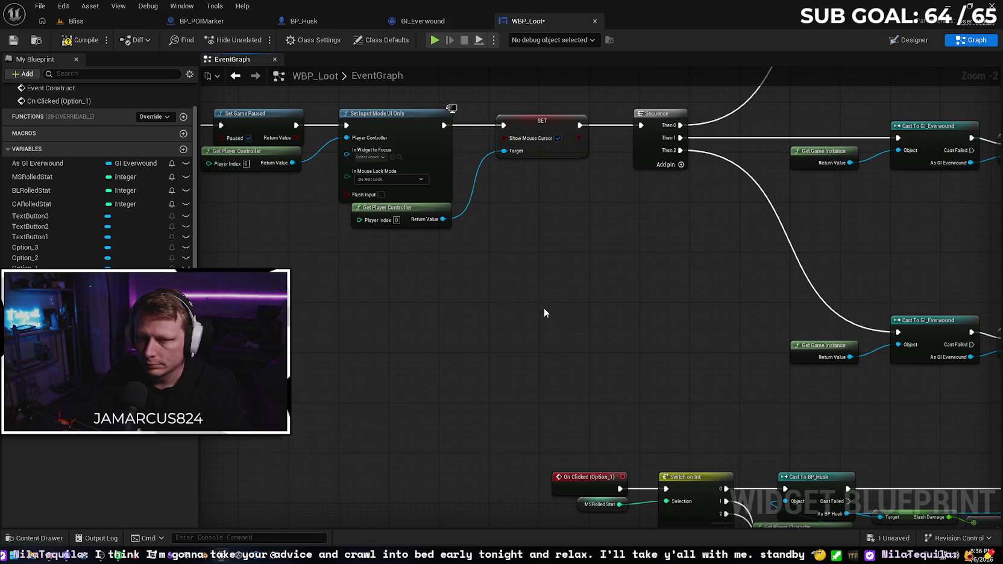
{"action": "scroll", "coordinate": [535, 310], "scroll_direction": "down", "scroll_amount": 1}
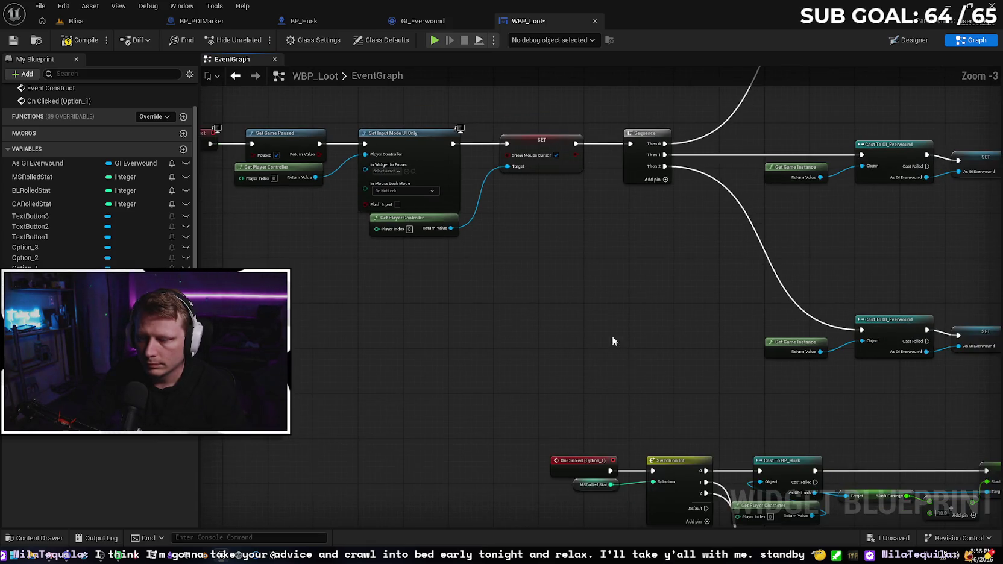
{"action": "left_click_drag", "start_coordinate": [612, 335], "coordinate": [490, 275]}
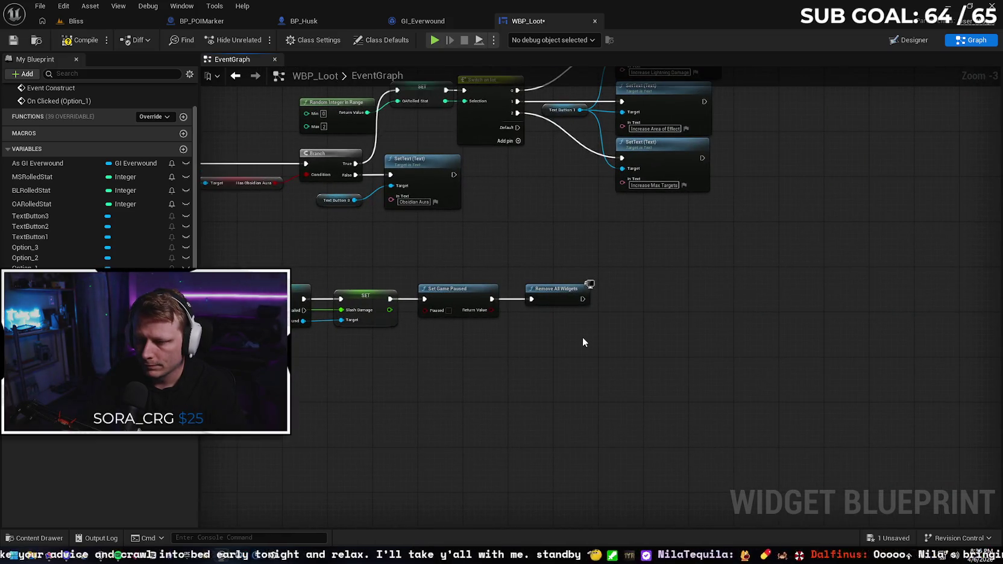
{"action": "scroll", "coordinate": [565, 341], "scroll_direction": "up", "scroll_amount": 2}
{"action": "scroll", "coordinate": [660, 362], "scroll_direction": "up", "scroll_amount": 1}
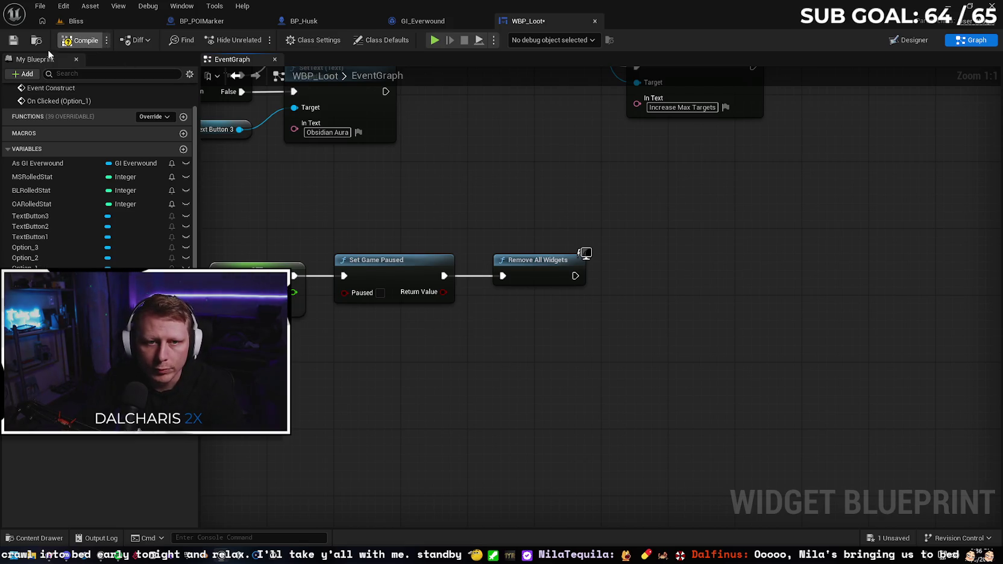
- Save WBP_Loot, playtest Bliss choosing the Obsidian Aura upgrade, then stop and return to WBP_Loot
{"action": "left_click", "coordinate": [13, 40]}
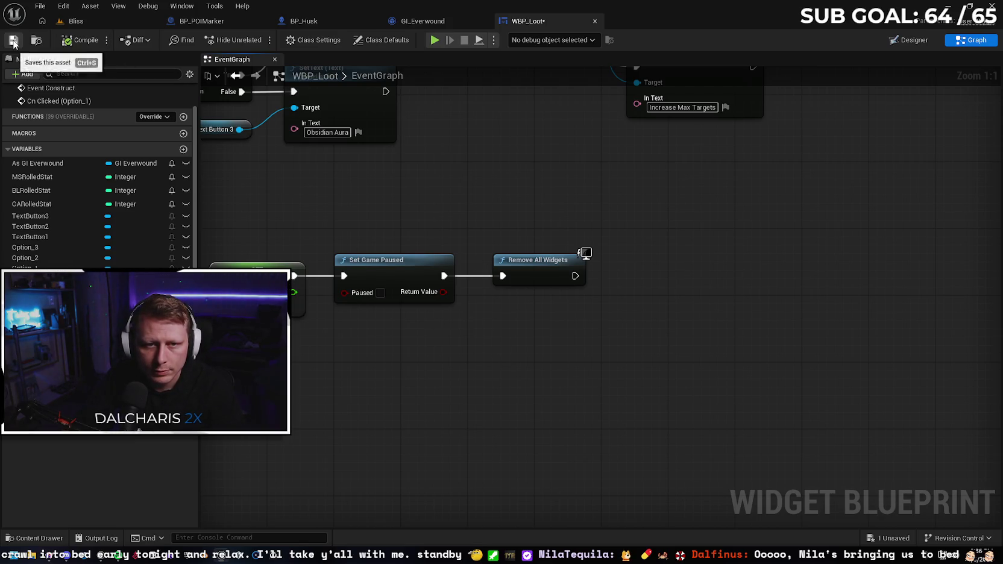
{"action": "left_click", "coordinate": [76, 20]}
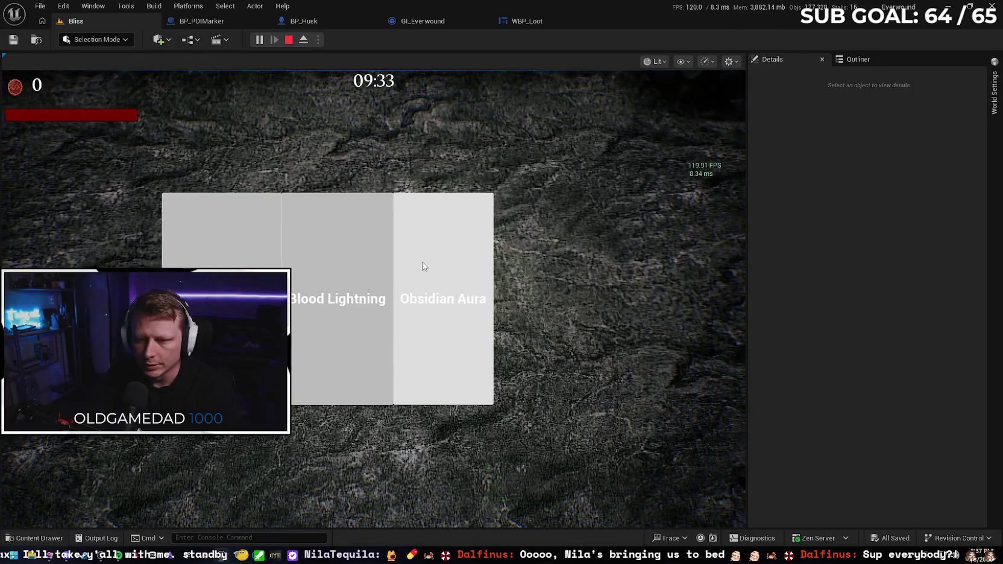
{"action": "left_click", "coordinate": [423, 266]}
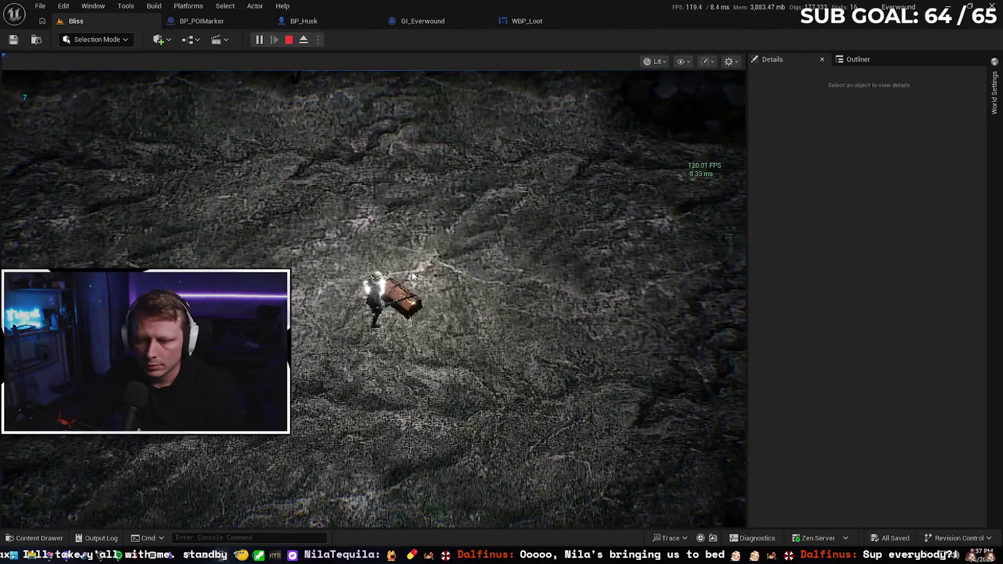
{"action": "key", "text": "Escape"}
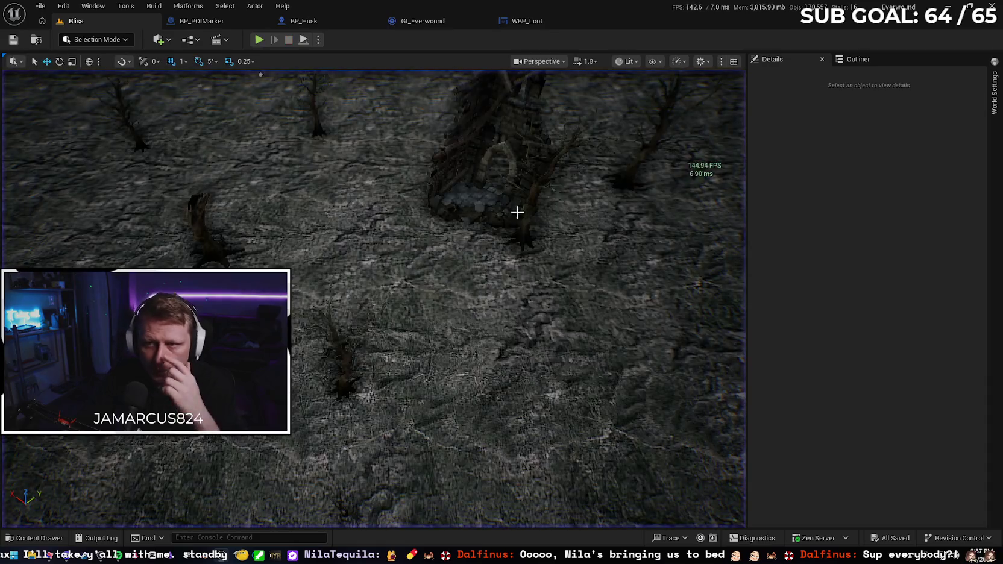
{"action": "left_click", "coordinate": [537, 21]}
- Add Set Input Mode Game Only after Remove All Widgets in the Slash Damage chain
{"action": "left_click_drag", "start_coordinate": [519, 215], "coordinate": [626, 169]}
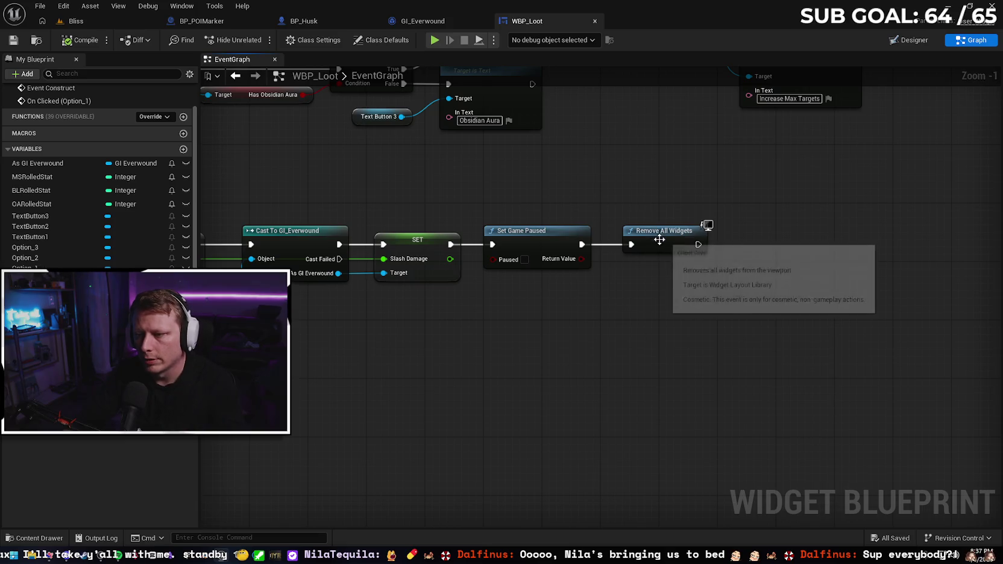
{"action": "scroll", "coordinate": [723, 290], "scroll_direction": "down", "scroll_amount": 1}
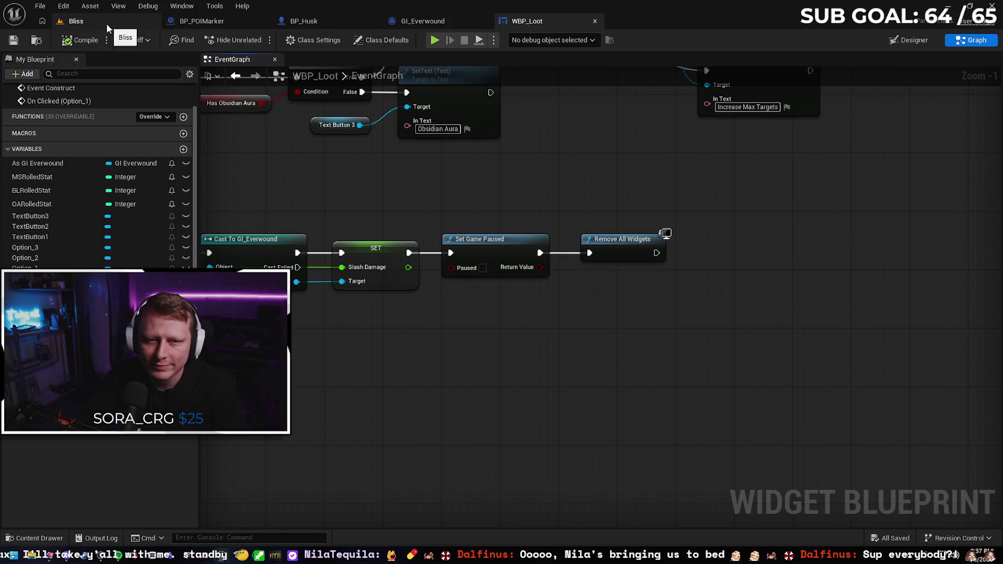
{"action": "left_click_drag", "start_coordinate": [656, 253], "coordinate": [712, 259]}
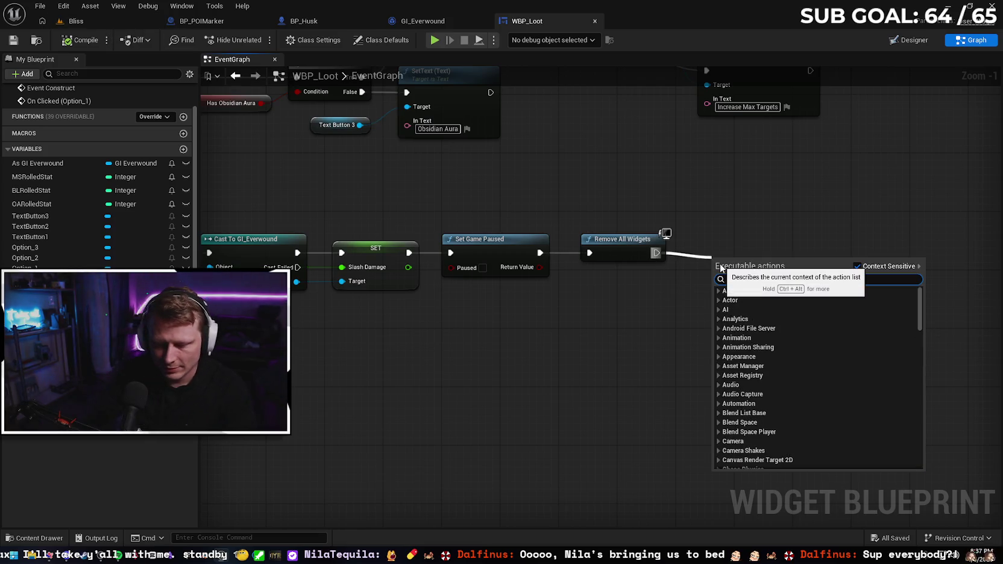
{"action": "type", "text": "set input"}
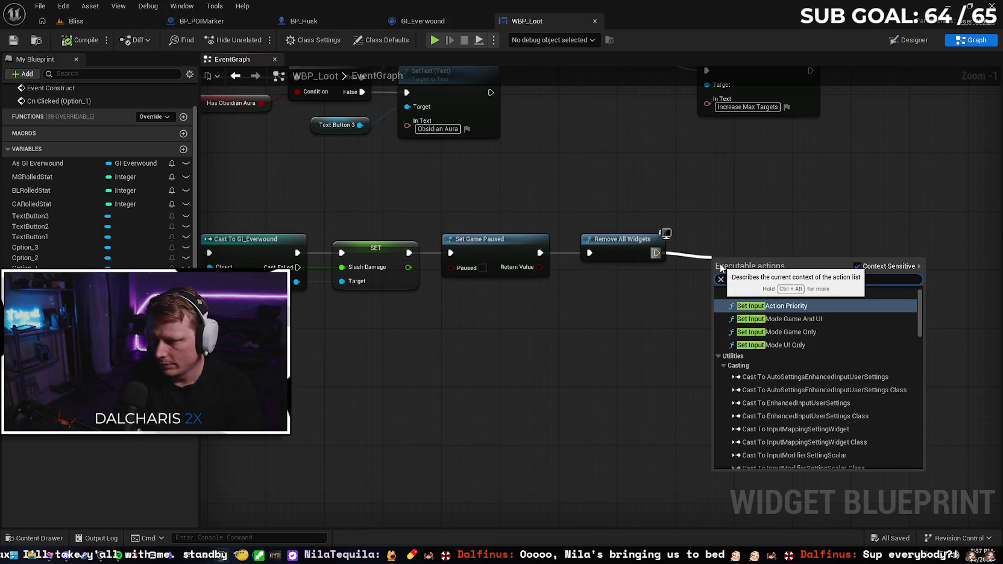
{"action": "left_click", "coordinate": [786, 331]}
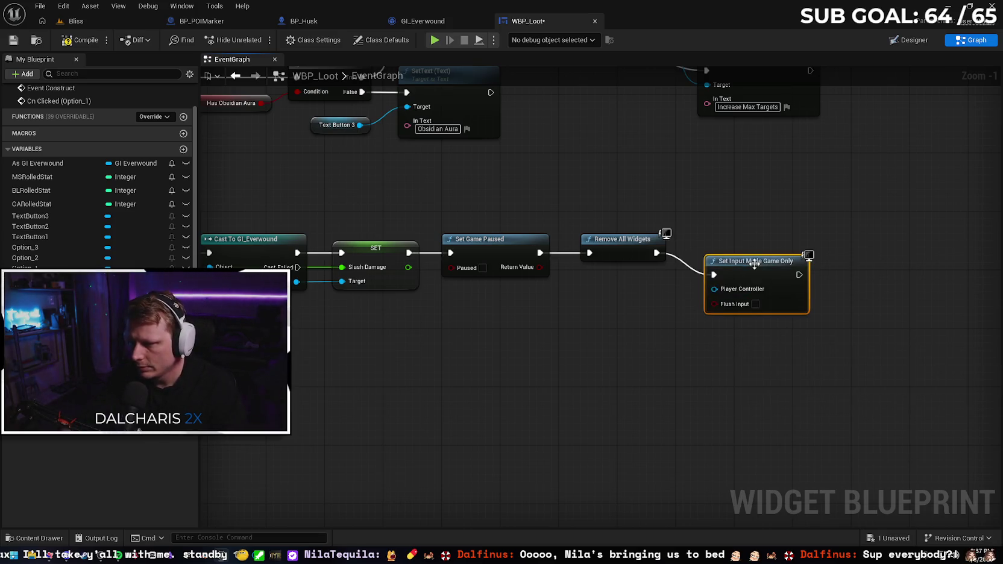
{"action": "left_click_drag", "start_coordinate": [753, 237], "coordinate": [760, 244]}
{"action": "left_click_drag", "start_coordinate": [631, 273], "coordinate": [685, 274]}
- Add a Get Player Controller and connect it to Set Input Mode Game Only
{"action": "type", "text": "set"}
{"action": "left_click", "coordinate": [508, 409]}
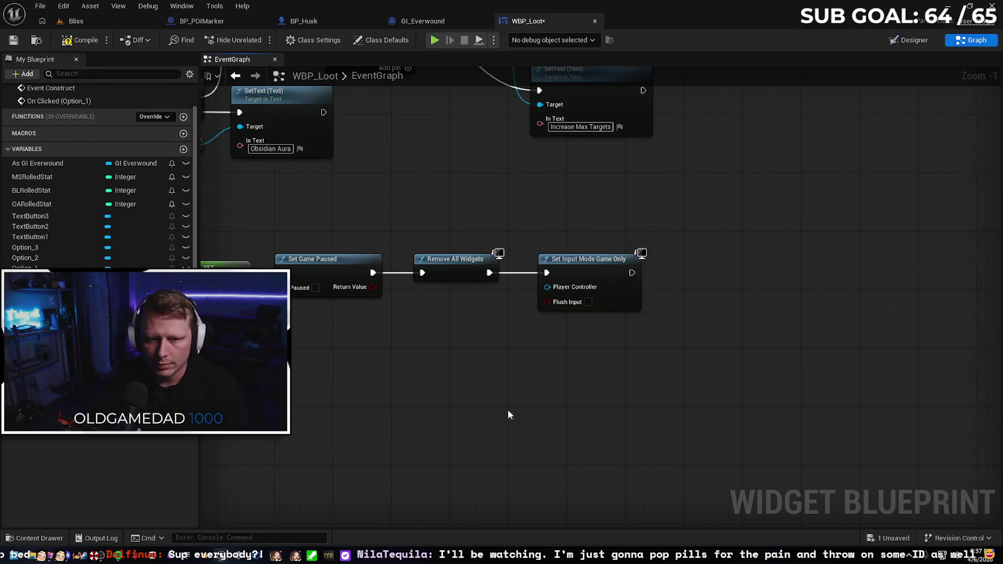
{"action": "right_click", "coordinate": [457, 366]}
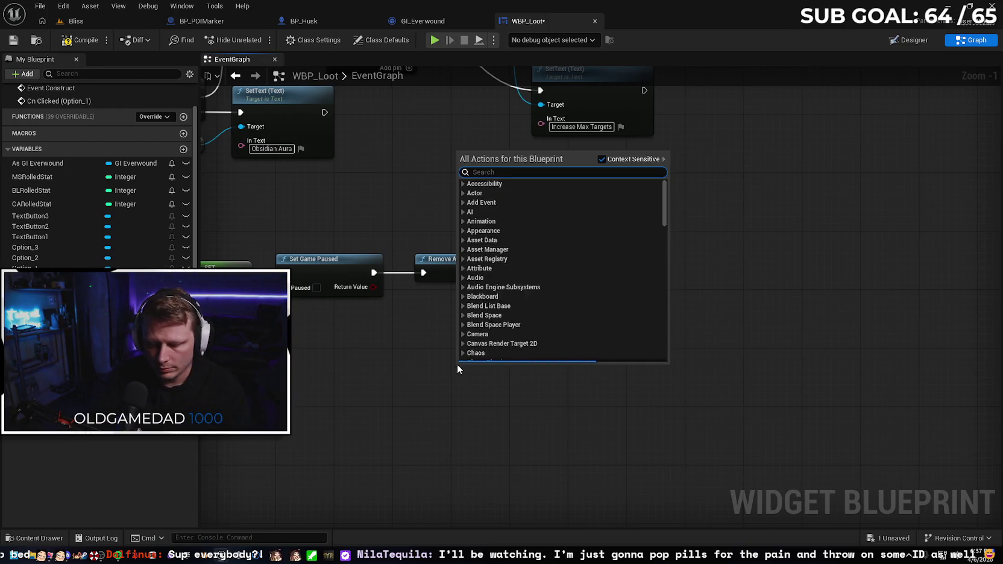
{"action": "type", "text": "get player"}
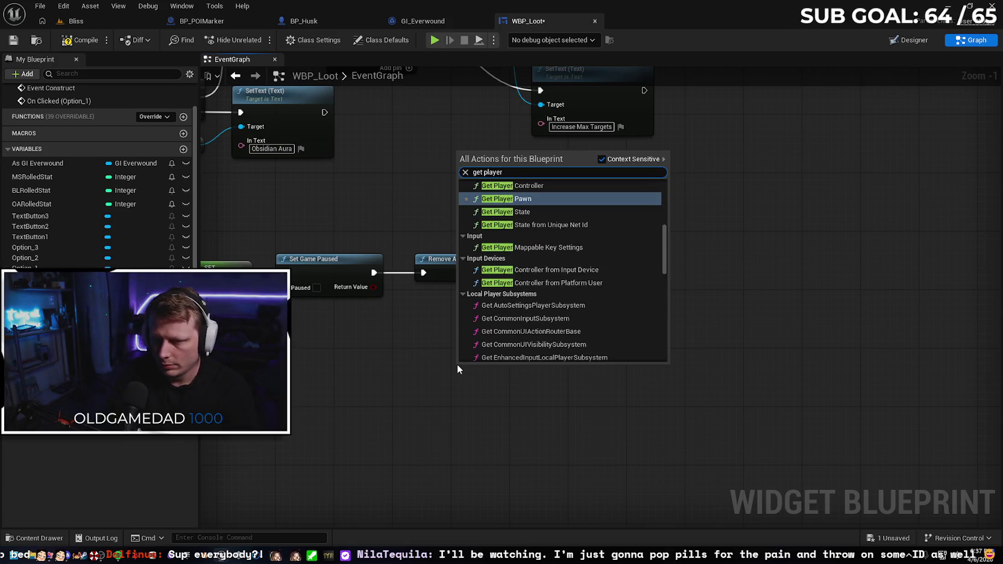
{"action": "key", "text": "Up"}
{"action": "key", "text": "Return"}
{"action": "left_click_drag", "start_coordinate": [500, 368], "coordinate": [442, 310]}
{"action": "left_click_drag", "start_coordinate": [503, 324], "coordinate": [543, 301]}
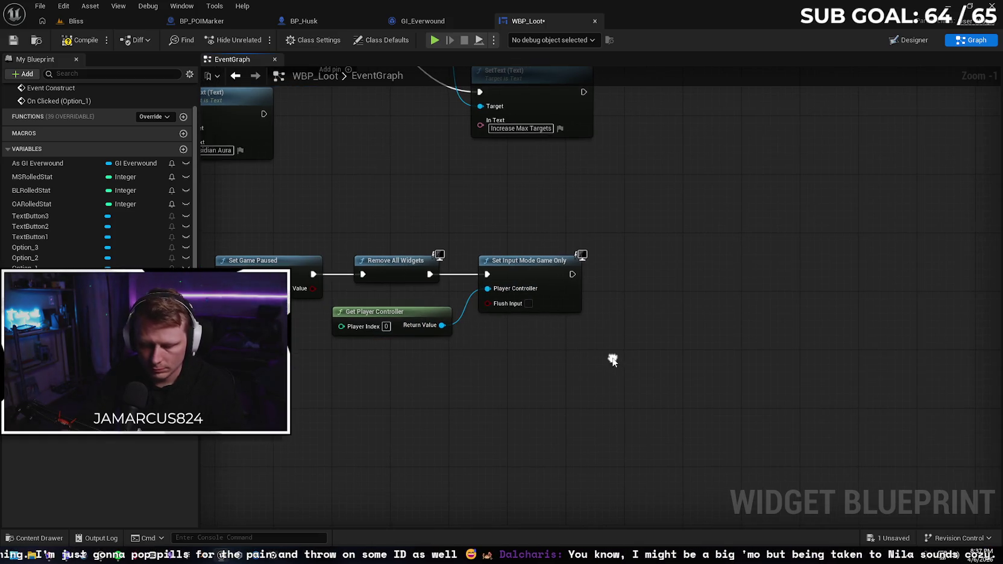
- Paste a second controller and create a Set Show Mouse Cursor node from it
{"action": "key", "text": "ctrl+v"}
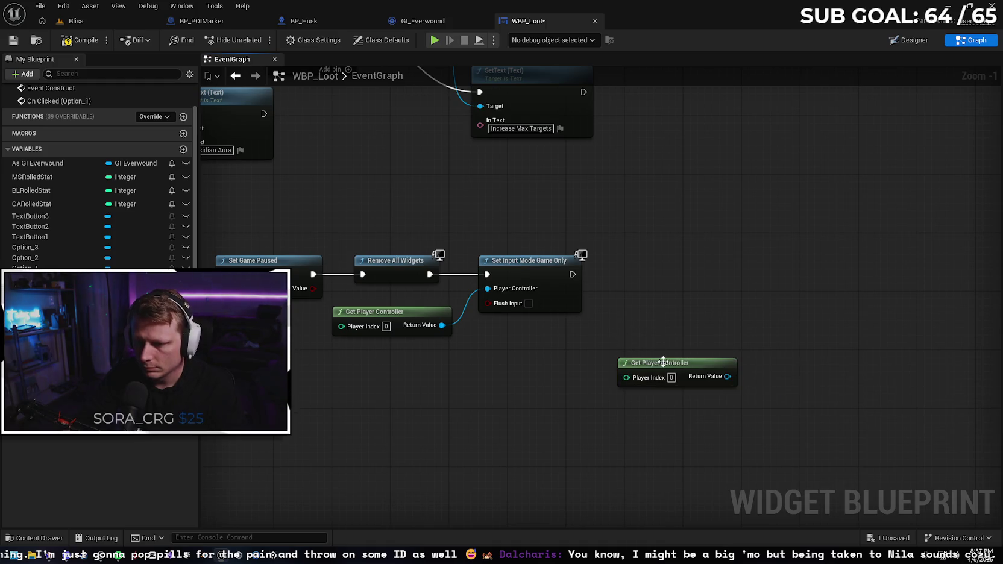
{"action": "left_click_drag", "start_coordinate": [663, 361], "coordinate": [634, 320]}
{"action": "left_click_drag", "start_coordinate": [698, 332], "coordinate": [730, 294]}
{"action": "type", "text": "set mouse"}
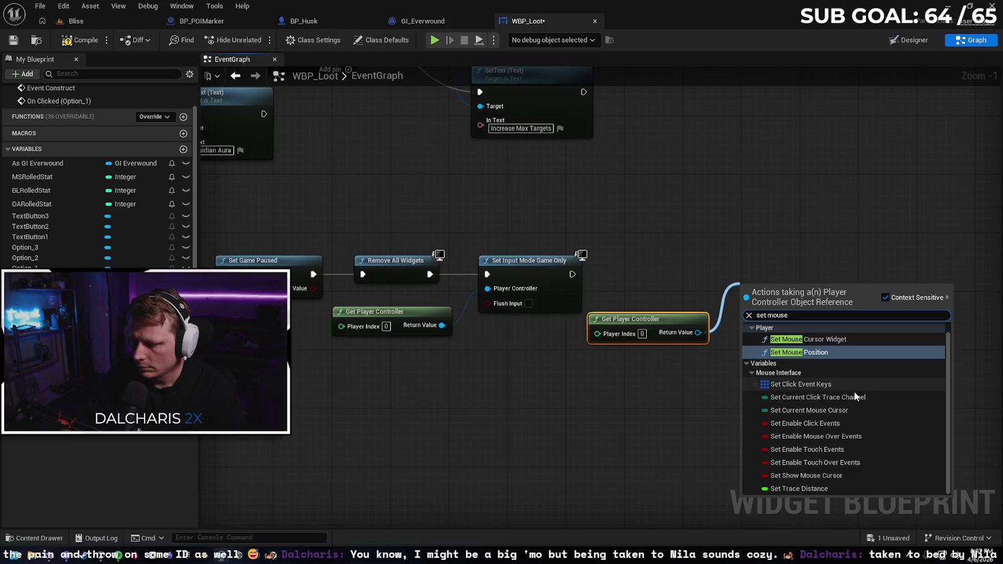
{"action": "key", "text": "BackSpace"}
{"action": "key", "text": "BackSpace"}
{"action": "key", "text": "BackSpace"}
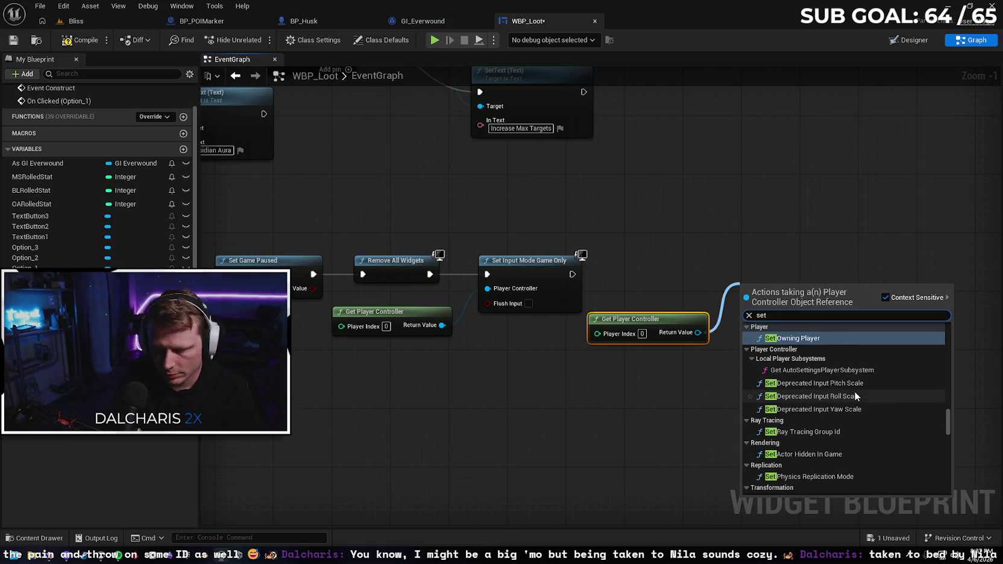
{"action": "type", "text": "cursor"}
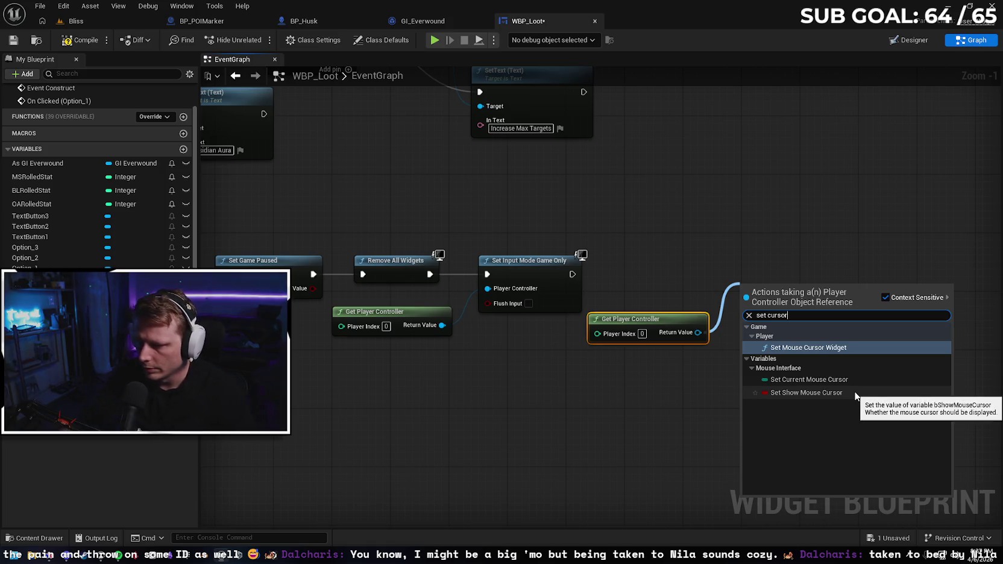
{"action": "left_click", "coordinate": [856, 396]}
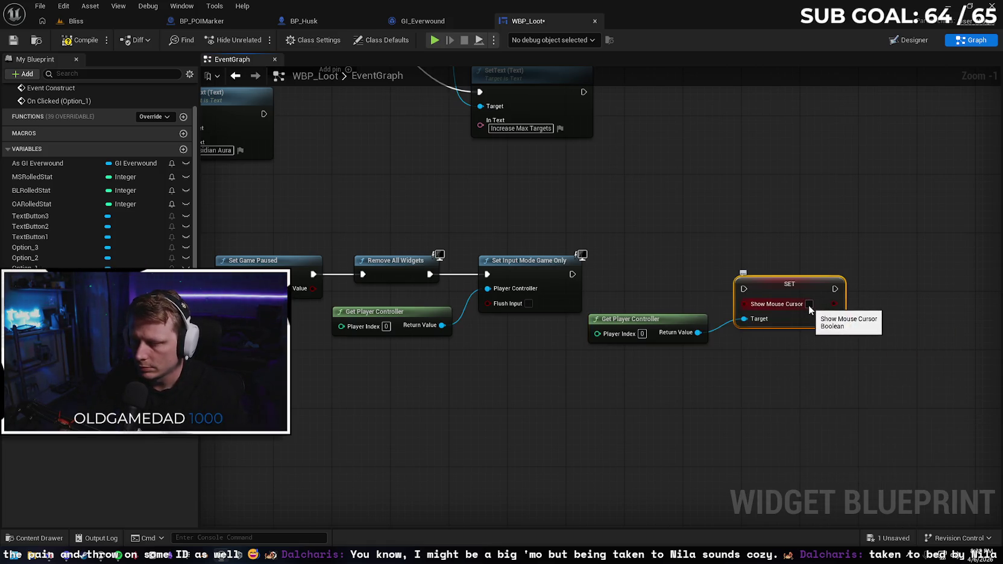
- Run Set Show Mouse Cursor after Game Only, targeting the first controller; delete the extra controller
{"action": "left_click_drag", "start_coordinate": [759, 288], "coordinate": [752, 274]}
{"action": "left_click_drag", "start_coordinate": [572, 275], "coordinate": [737, 275]}
{"action": "mouse_move", "coordinate": [672, 324]}
{"action": "left_mouse_down"}
{"action": "mouse_move", "coordinate": [548, 325]}
{"action": "mouse_move", "coordinate": [579, 347]}
{"action": "left_mouse_up"}
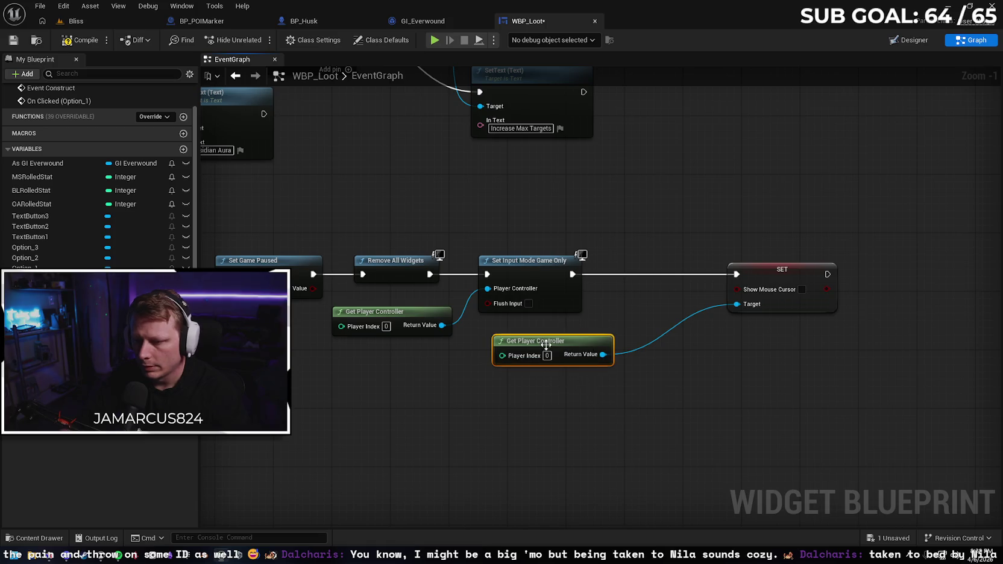
{"action": "key", "text": "Delete"}
{"action": "left_click_drag", "start_coordinate": [444, 326], "coordinate": [738, 304]}
{"action": "left_click_drag", "start_coordinate": [756, 270], "coordinate": [634, 267]}
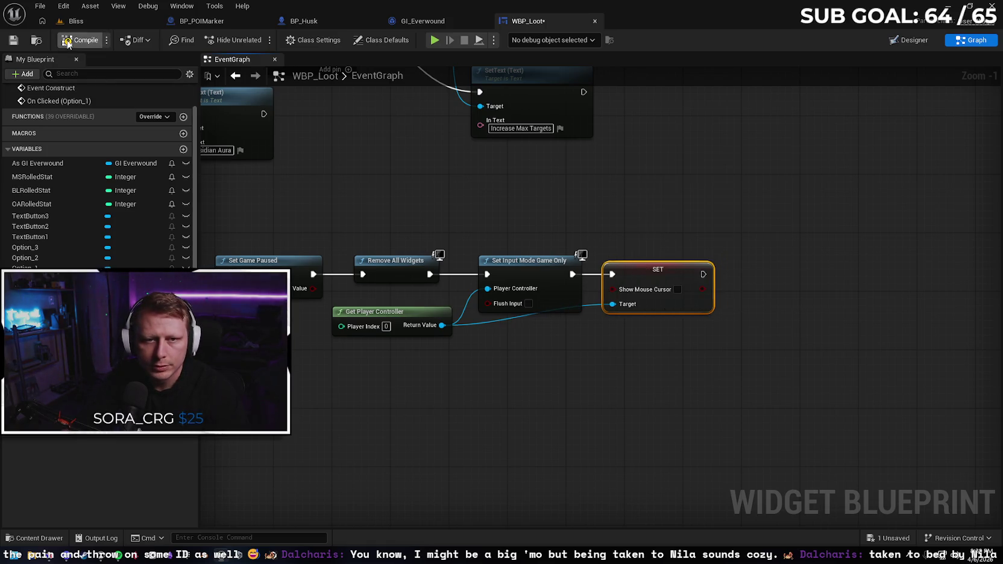
- Compile and save WBP_Loot, then survey the upgrade option chains and Event Construct chain
{"action": "left_click", "coordinate": [12, 41]}
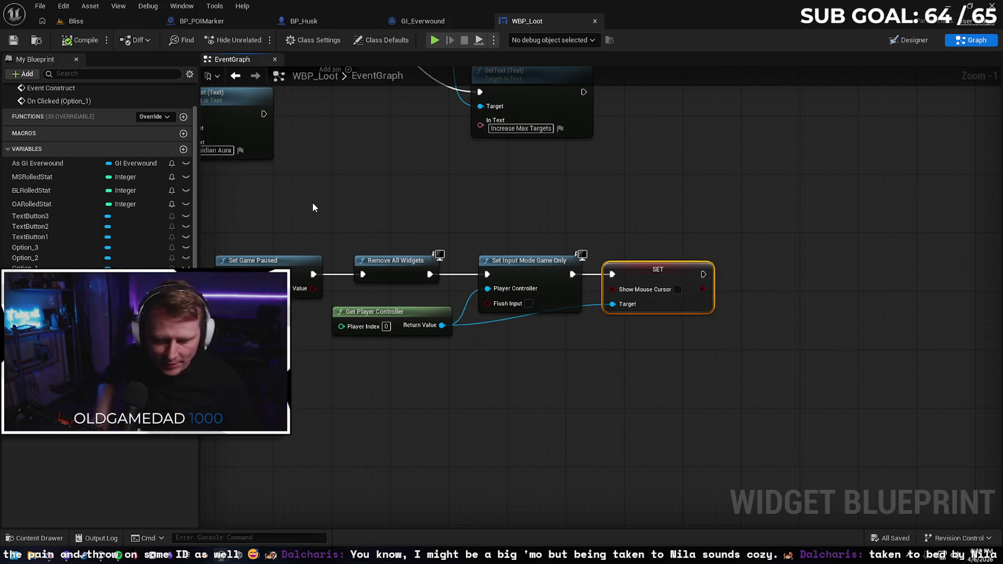
{"action": "scroll", "coordinate": [465, 234], "scroll_direction": "down", "scroll_amount": 4}
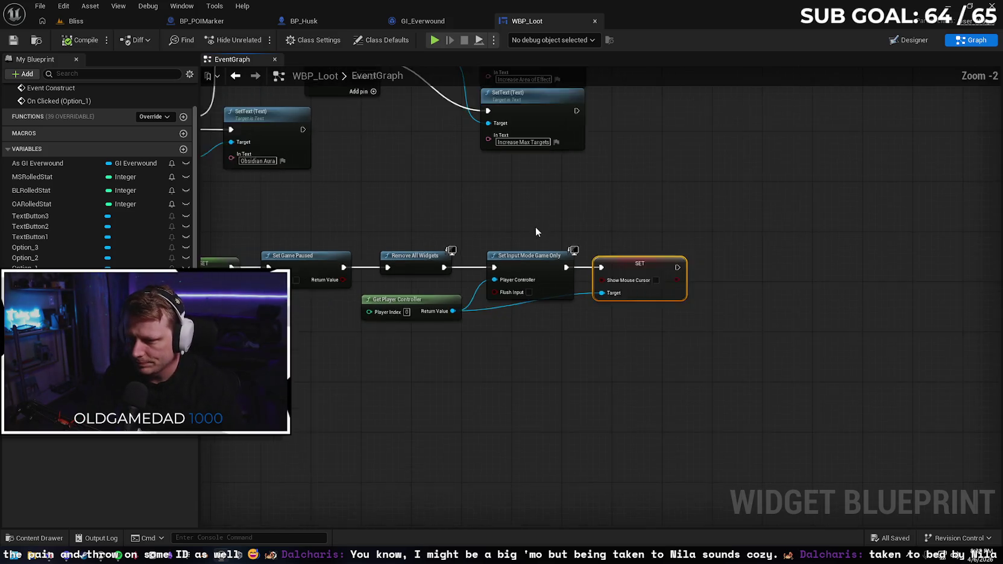
{"action": "mouse_move", "coordinate": [576, 342]}
{"action": "left_mouse_down"}
{"action": "mouse_move", "coordinate": [615, 398]}
{"action": "mouse_move", "coordinate": [588, 448]}
{"action": "mouse_move", "coordinate": [600, 404]}
{"action": "mouse_move", "coordinate": [584, 284]}
{"action": "mouse_move", "coordinate": [579, 320]}
{"action": "left_mouse_up"}
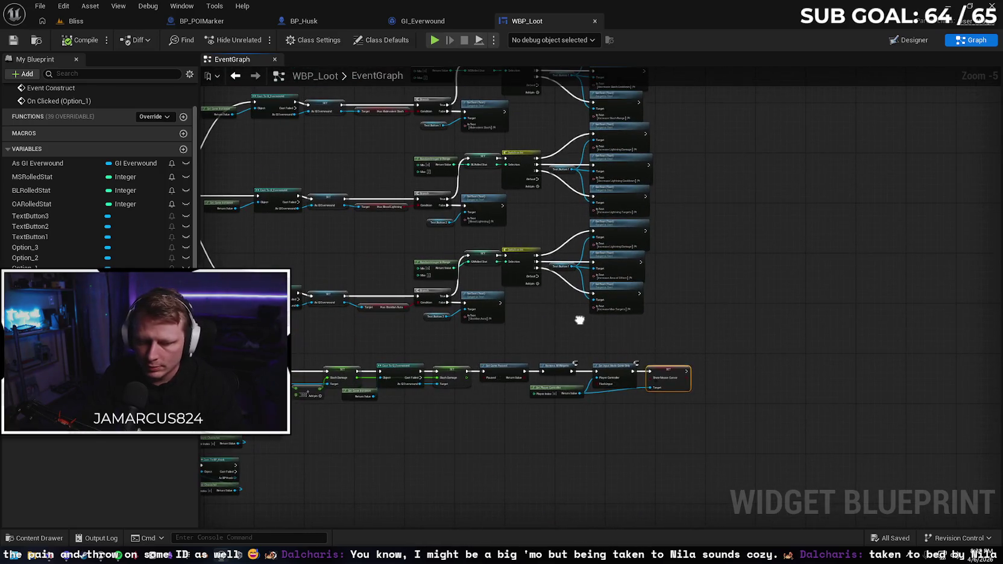
{"action": "scroll", "coordinate": [574, 320], "scroll_direction": "up", "scroll_amount": 3}
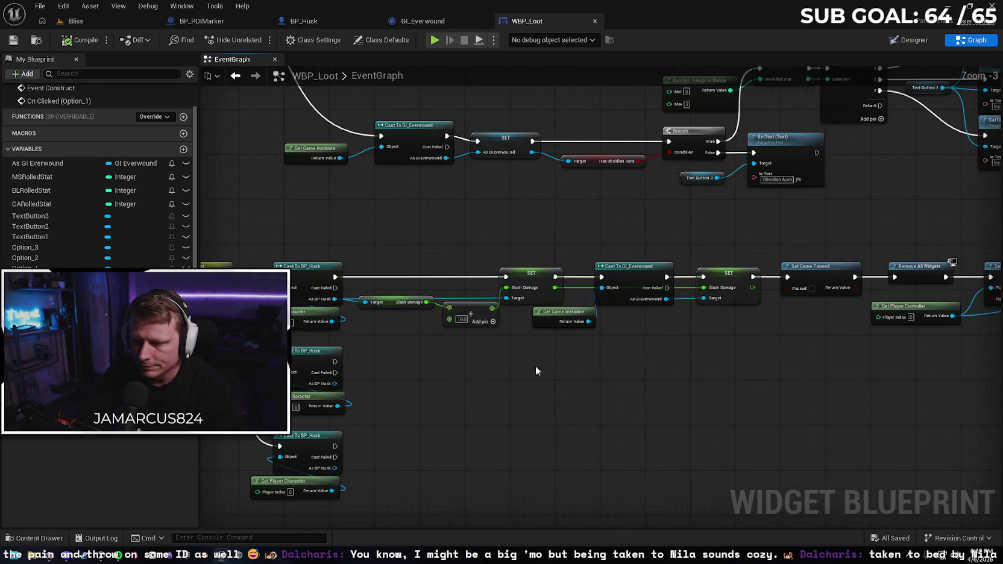
{"action": "mouse_move", "coordinate": [655, 335]}
{"action": "left_mouse_down"}
{"action": "mouse_move", "coordinate": [437, 333]}
{"action": "mouse_move", "coordinate": [374, 226]}
{"action": "mouse_move", "coordinate": [703, 382]}
{"action": "left_mouse_up"}
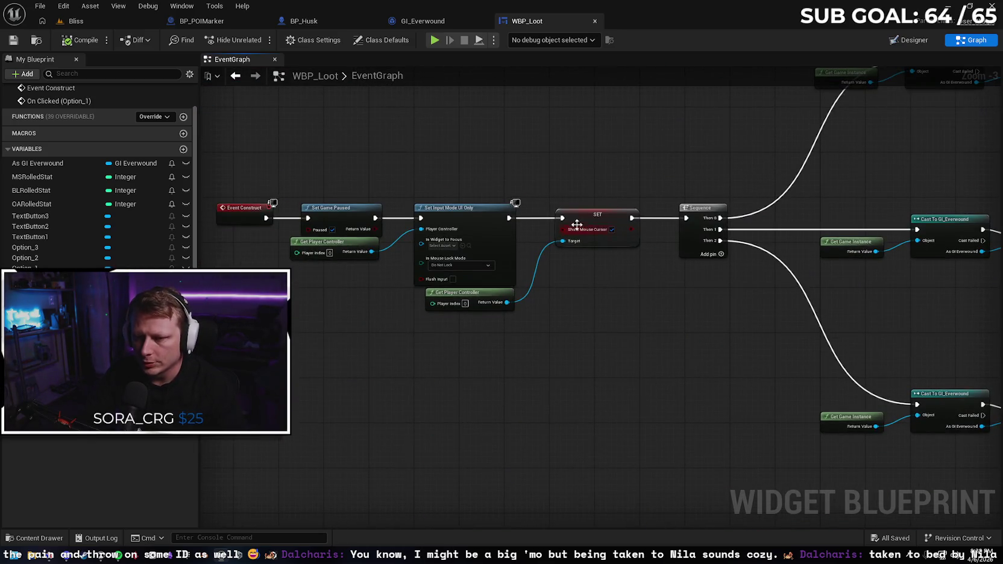
{"action": "mouse_move", "coordinate": [577, 224]}
{"action": "left_mouse_down"}
{"action": "mouse_move", "coordinate": [490, 158]}
{"action": "mouse_move", "coordinate": [524, 192]}
{"action": "left_mouse_up"}
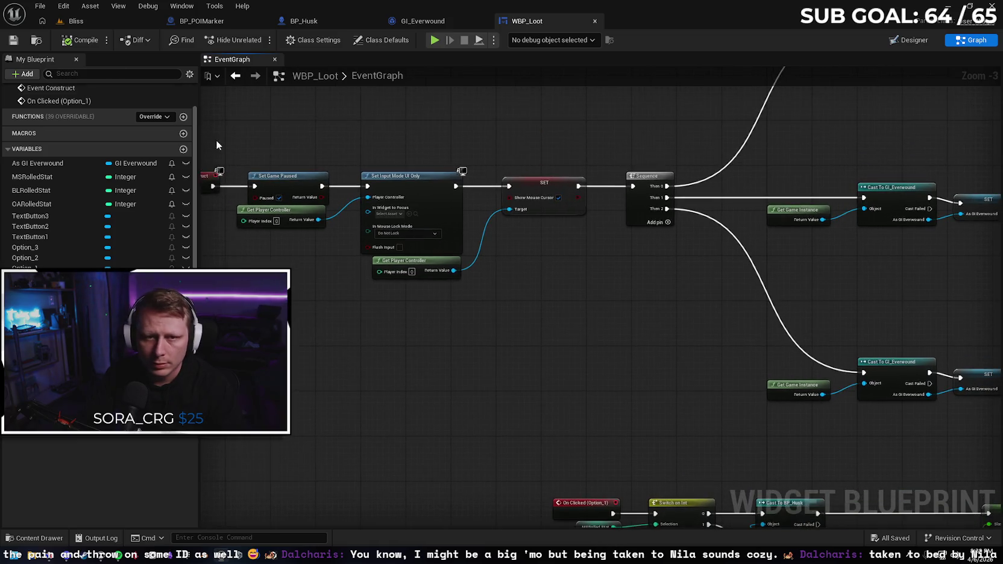
{"action": "left_click", "coordinate": [72, 27]}
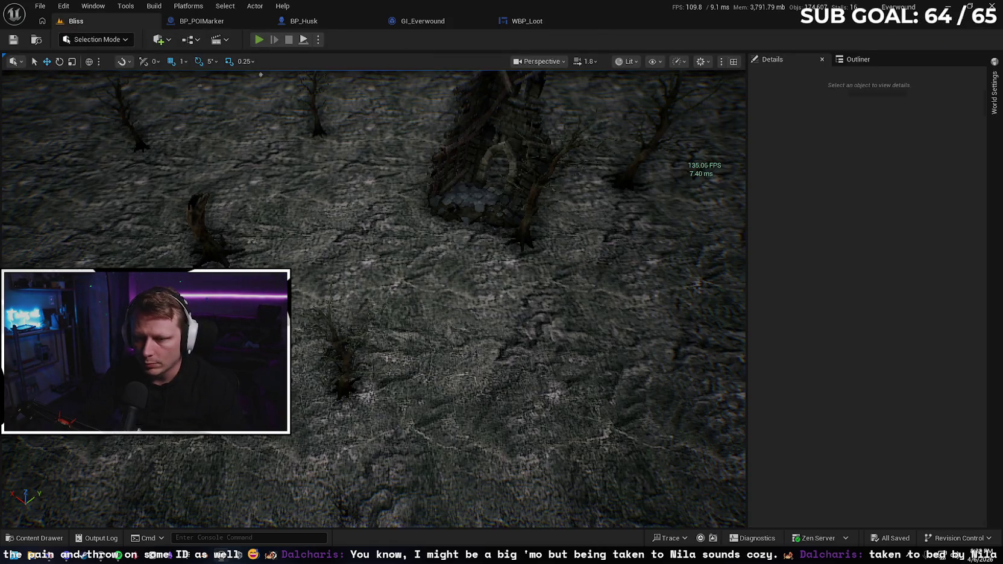
{"action": "left_click", "coordinate": [259, 39]}
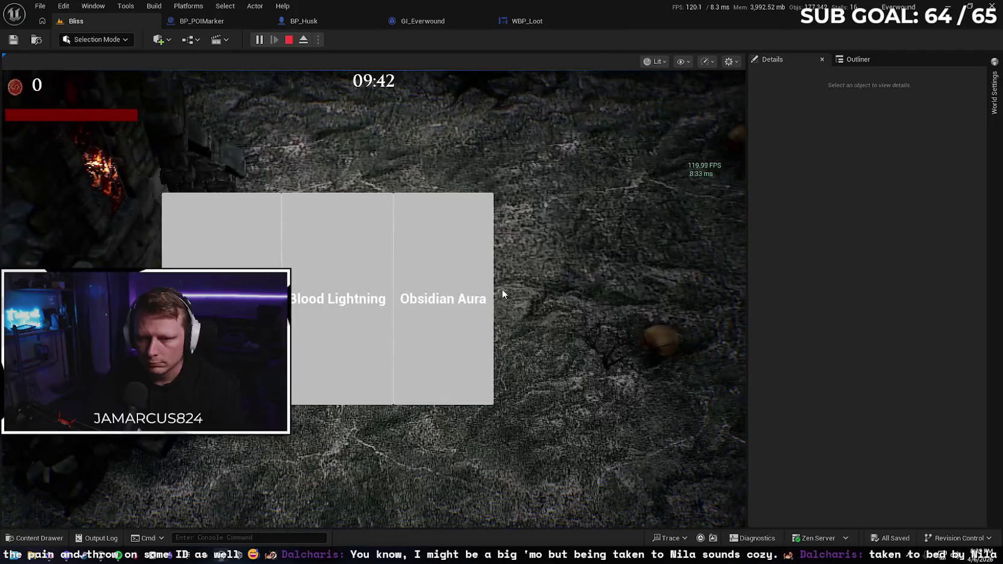
{"action": "left_click", "coordinate": [253, 262]}
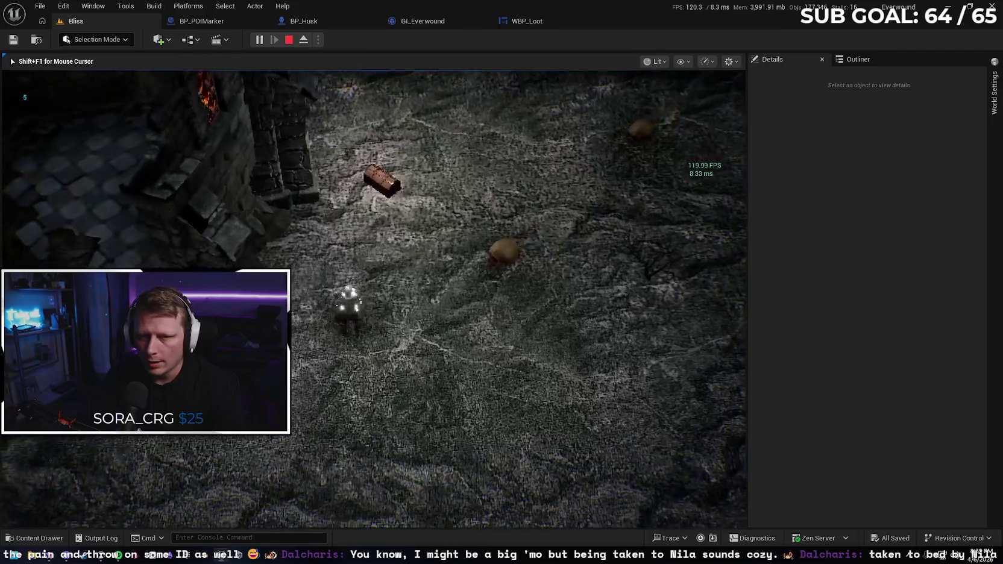
{"action": "key", "text": "Escape"}
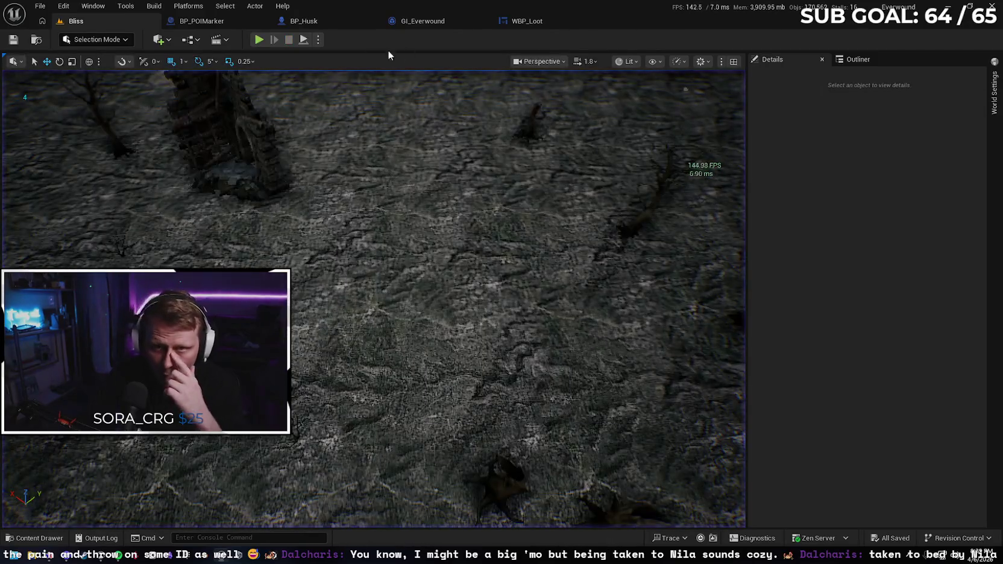
{"action": "left_click", "coordinate": [544, 28]}
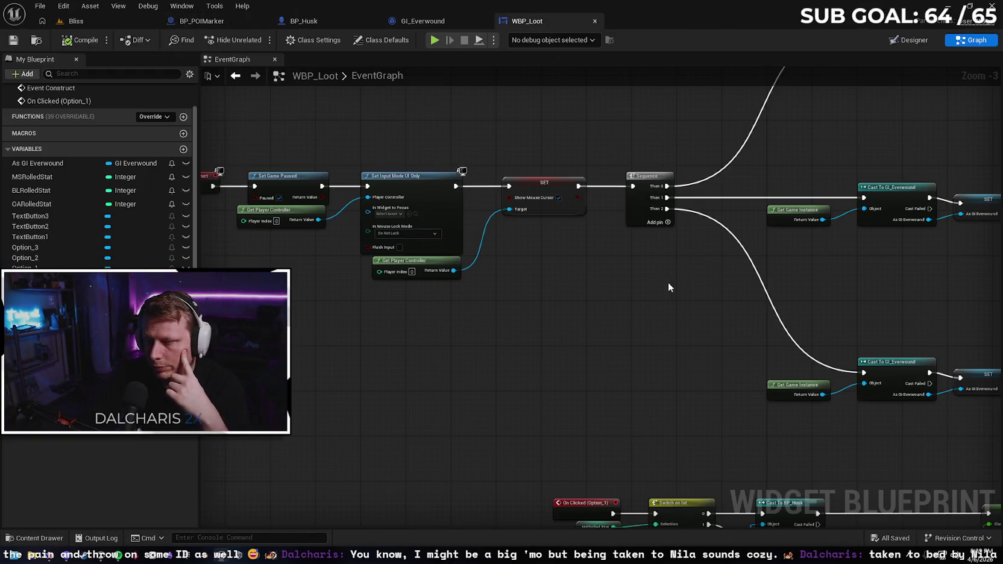
{"action": "scroll", "coordinate": [668, 282], "scroll_direction": "down", "scroll_amount": 2}
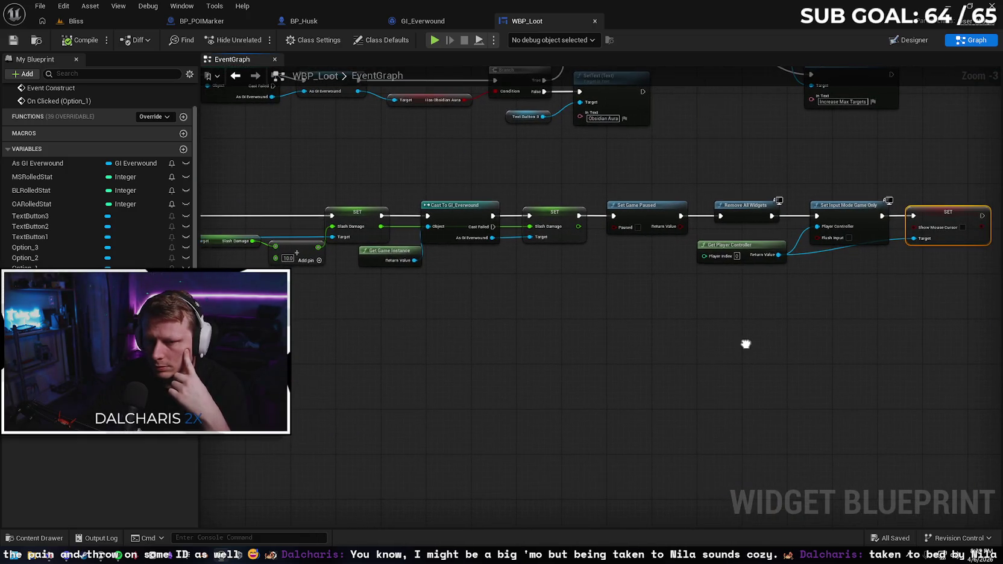
{"action": "mouse_move", "coordinate": [747, 341]}
{"action": "left_mouse_down"}
{"action": "mouse_move", "coordinate": [769, 345]}
{"action": "mouse_move", "coordinate": [713, 337]}
{"action": "left_mouse_up"}
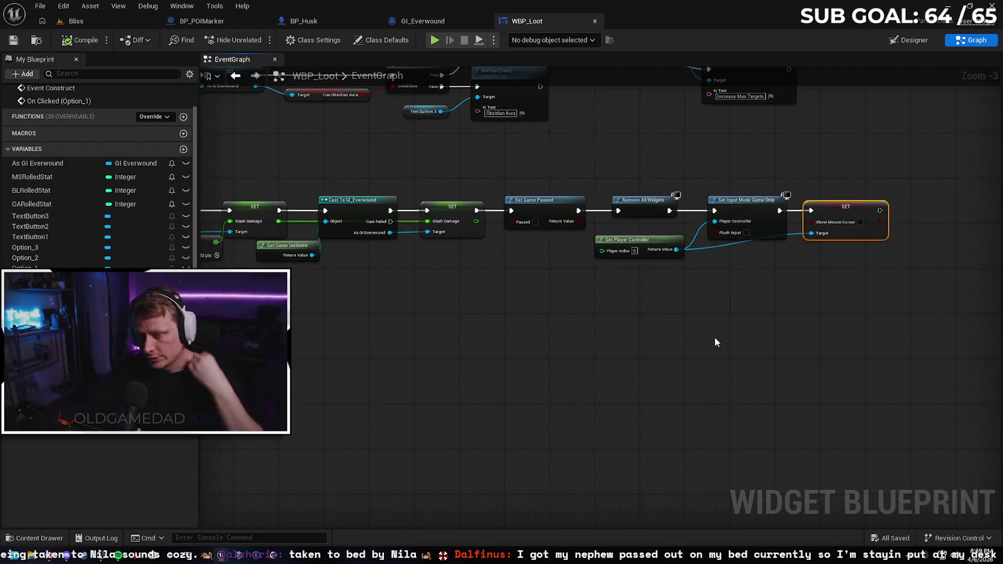
- Switch to BP_Husk and pan past the Obsidian Aura section to the Tick section
{"action": "left_click", "coordinate": [309, 26]}
{"action": "scroll", "coordinate": [352, 265], "scroll_direction": "down", "scroll_amount": 4}
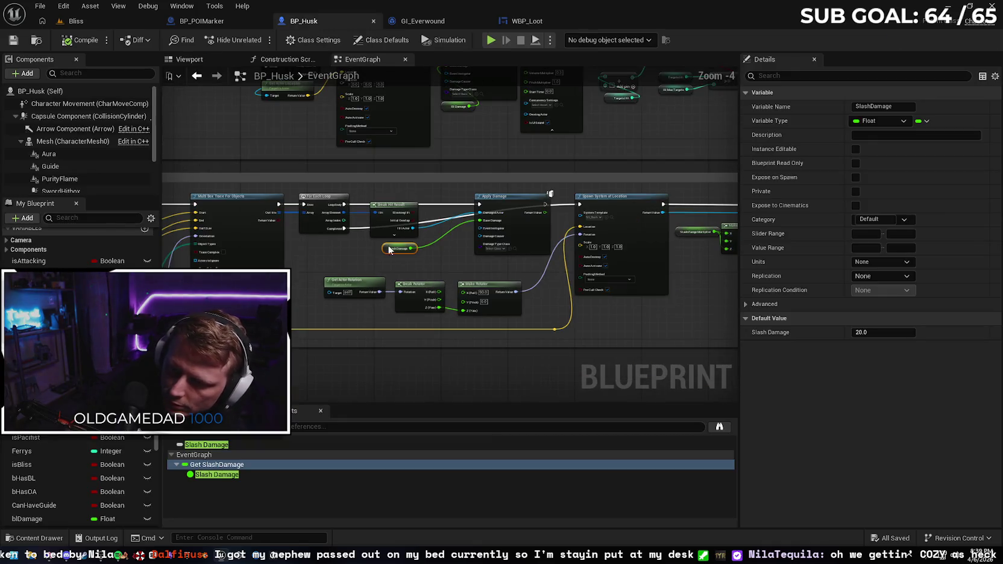
{"action": "left_click", "coordinate": [329, 165]}
{"action": "mouse_move", "coordinate": [328, 166]}
{"action": "left_mouse_down"}
{"action": "mouse_move", "coordinate": [700, 399]}
{"action": "mouse_move", "coordinate": [453, 277]}
{"action": "mouse_move", "coordinate": [572, 296]}
{"action": "left_mouse_up"}
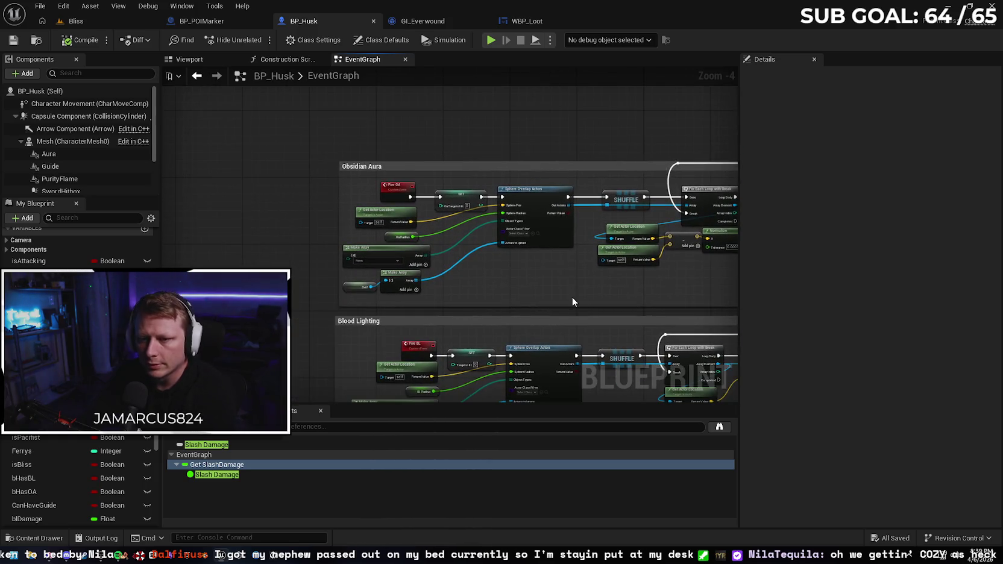
{"action": "left_click_drag", "start_coordinate": [494, 316], "coordinate": [374, 242]}
{"action": "scroll", "coordinate": [373, 242], "scroll_direction": "down", "scroll_amount": 1}
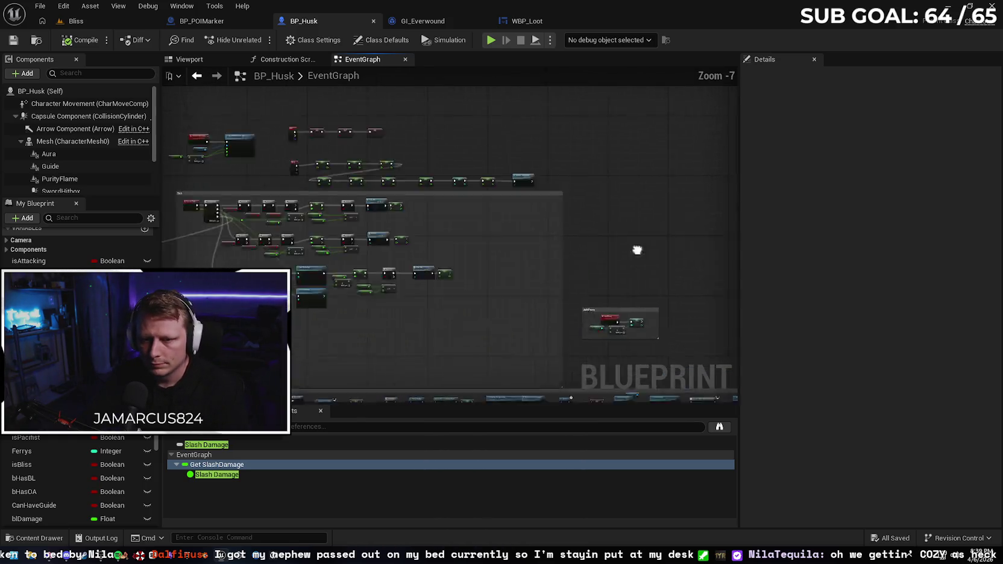
{"action": "mouse_move", "coordinate": [235, 179]}
{"action": "left_mouse_down"}
{"action": "mouse_move", "coordinate": [273, 203]}
{"action": "mouse_move", "coordinate": [535, 176]}
{"action": "left_mouse_up"}
- Move Event Tick out of the Tick comment and attach a Print String to it
{"action": "scroll", "coordinate": [502, 208], "scroll_direction": "up", "scroll_amount": 1}
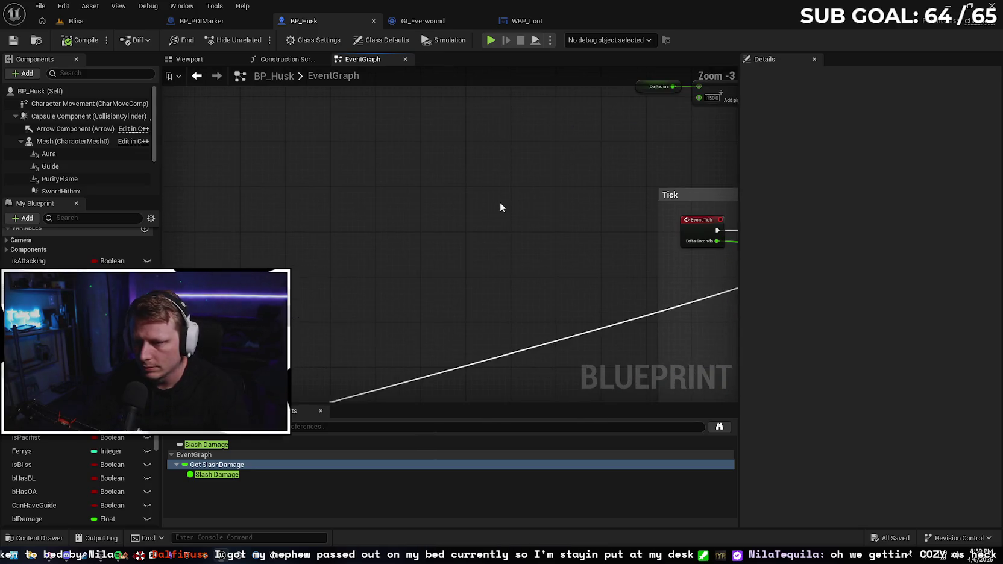
{"action": "left_click_drag", "start_coordinate": [502, 208], "coordinate": [336, 222]}
{"action": "scroll", "coordinate": [336, 222], "scroll_direction": "up", "scroll_amount": 1}
{"action": "mouse_move", "coordinate": [448, 218]}
{"action": "left_mouse_down"}
{"action": "mouse_move", "coordinate": [244, 215]}
{"action": "mouse_move", "coordinate": [323, 217]}
{"action": "left_mouse_up"}
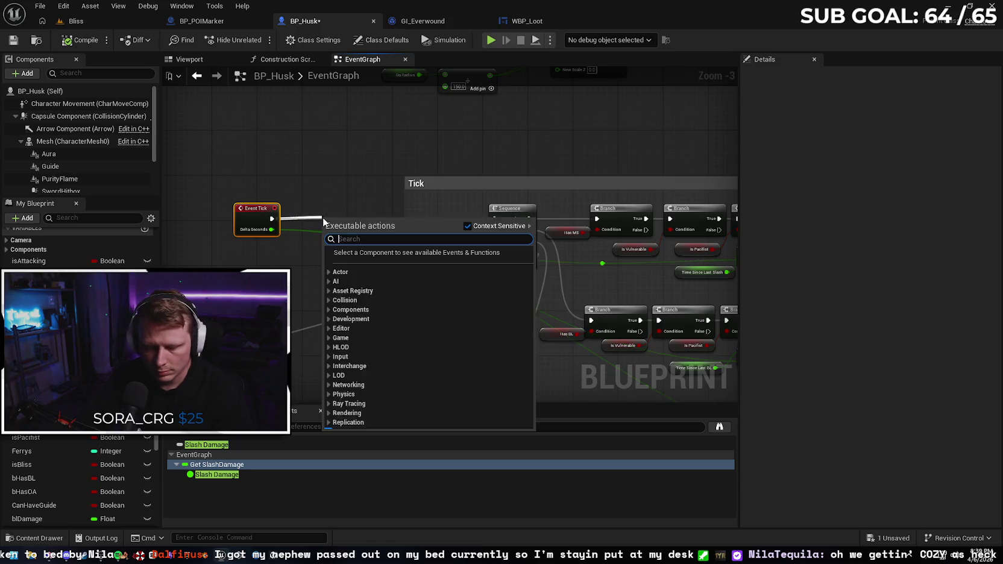
{"action": "type", "text": "print"}
{"action": "key", "text": "Return"}
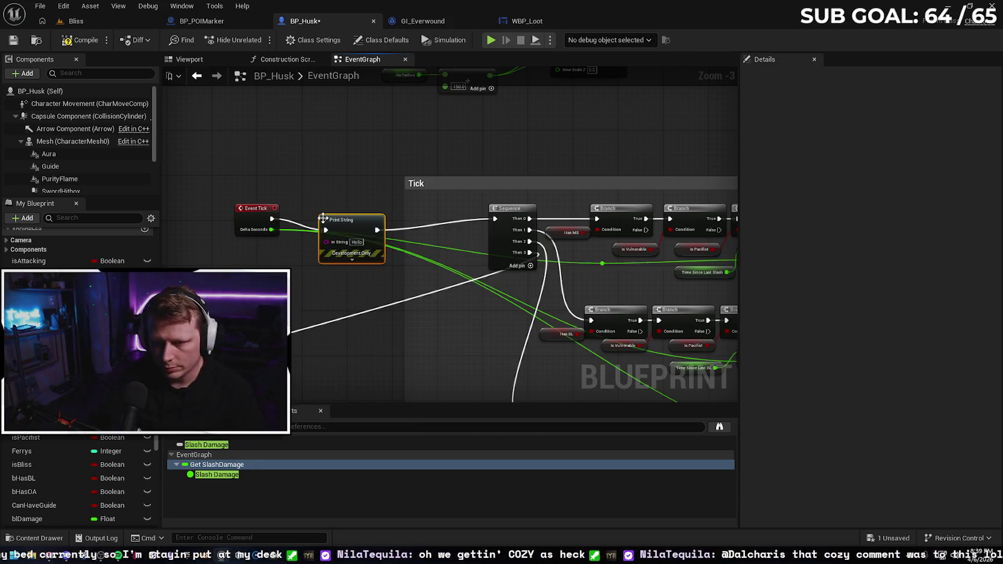
{"action": "left_click_drag", "start_coordinate": [362, 222], "coordinate": [362, 211]}
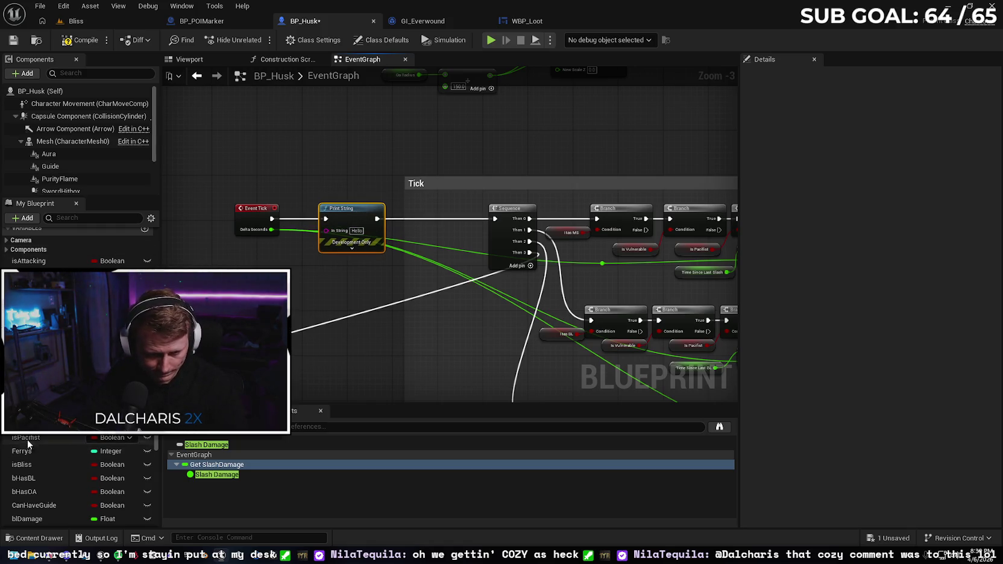
- Plug the SlashDamage variable into the Print String's In String
{"action": "scroll", "coordinate": [78, 377], "scroll_direction": "down", "scroll_amount": 5}
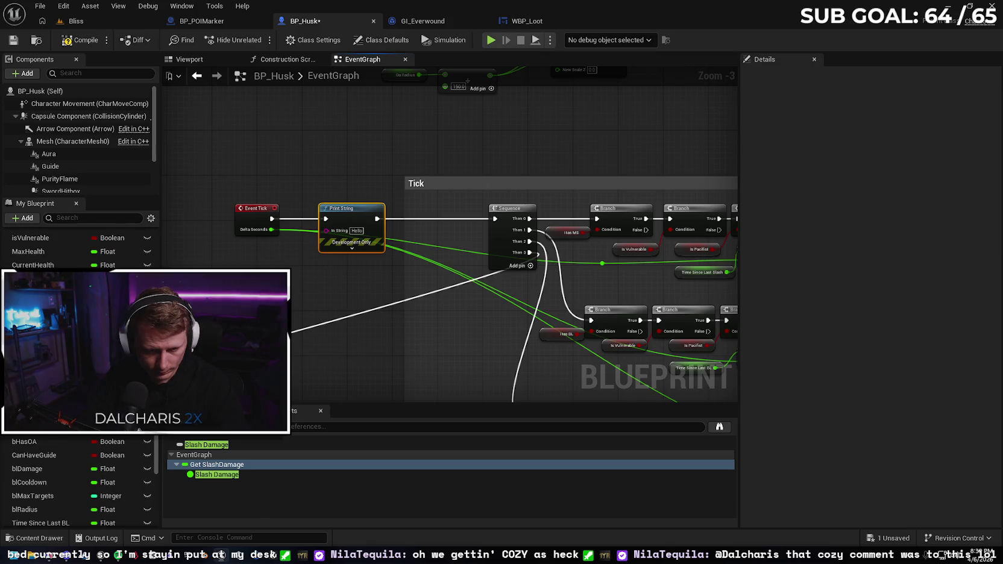
{"action": "scroll", "coordinate": [78, 377], "scroll_direction": "up", "scroll_amount": 5}
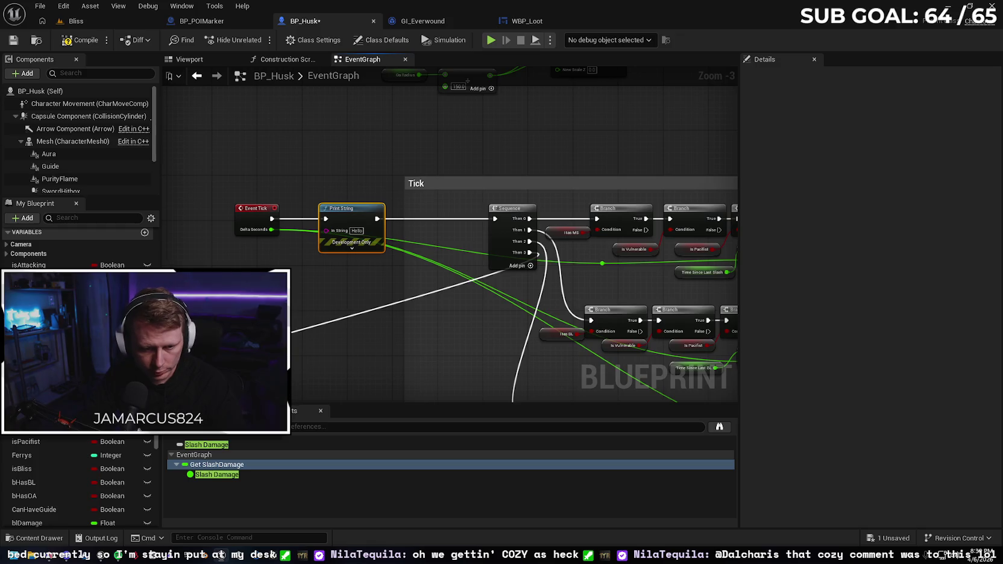
{"action": "left_click", "coordinate": [48, 362]}
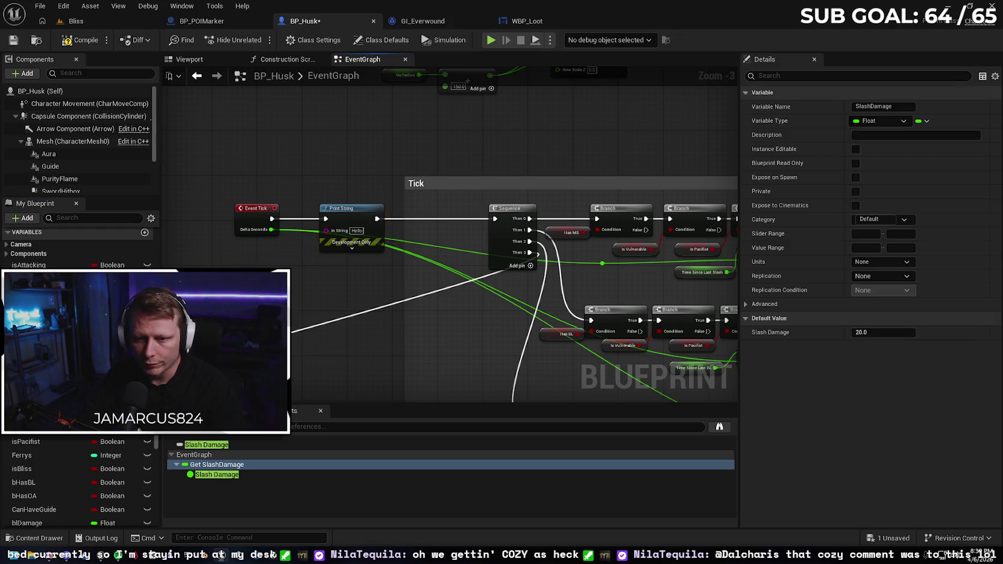
{"action": "mouse_move", "coordinate": [261, 260]}
{"action": "left_mouse_down"}
{"action": "mouse_move", "coordinate": [301, 253]}
{"action": "mouse_move", "coordinate": [326, 230]}
{"action": "left_mouse_up"}
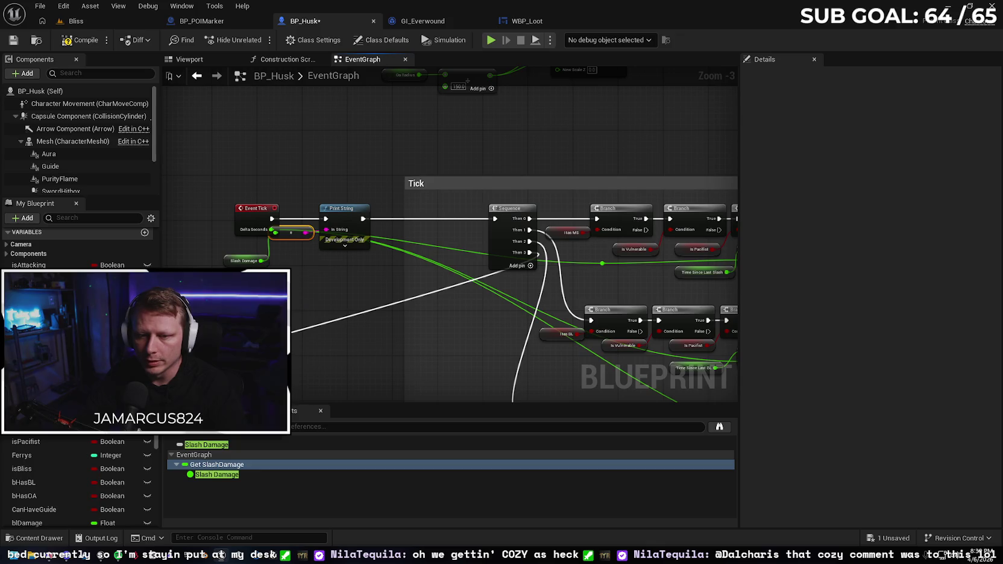
- Play-test Bliss, take the left upgrade card, confirm Slash Damage prints 30.0 instead of 20.0, then stop
{"action": "left_click", "coordinate": [96, 22]}
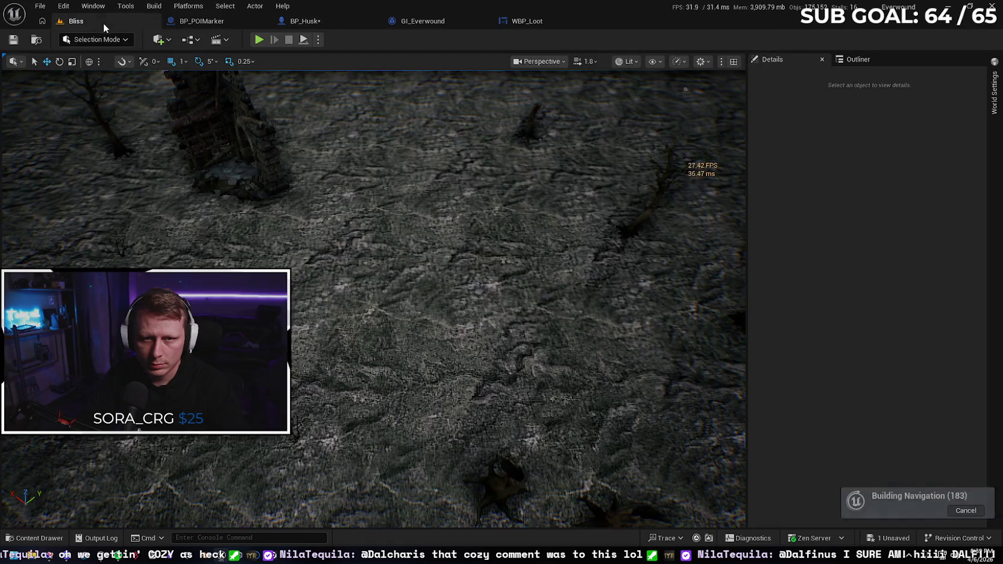
{"action": "key", "text": "alt+p"}
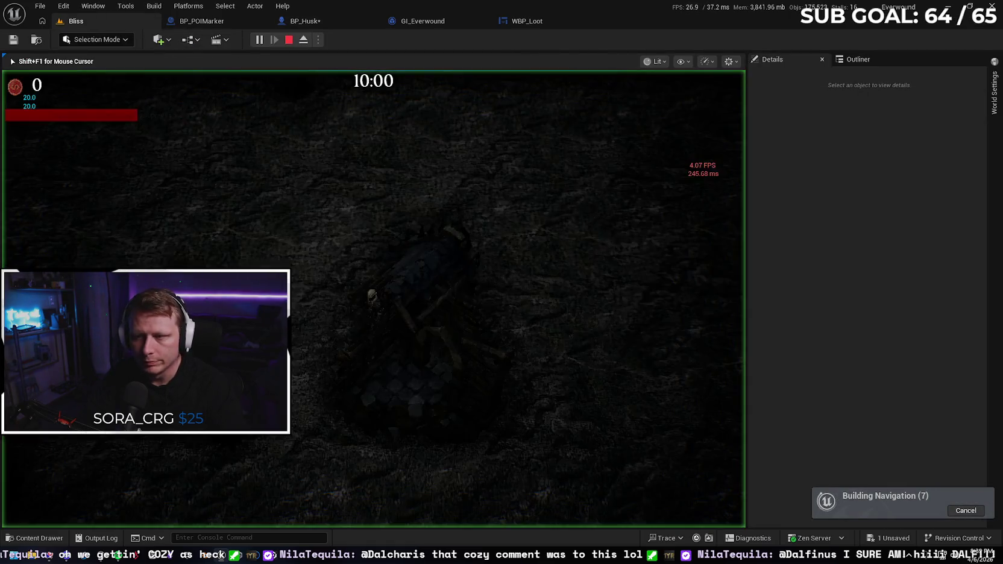
{"action": "key", "text": "w+a"}
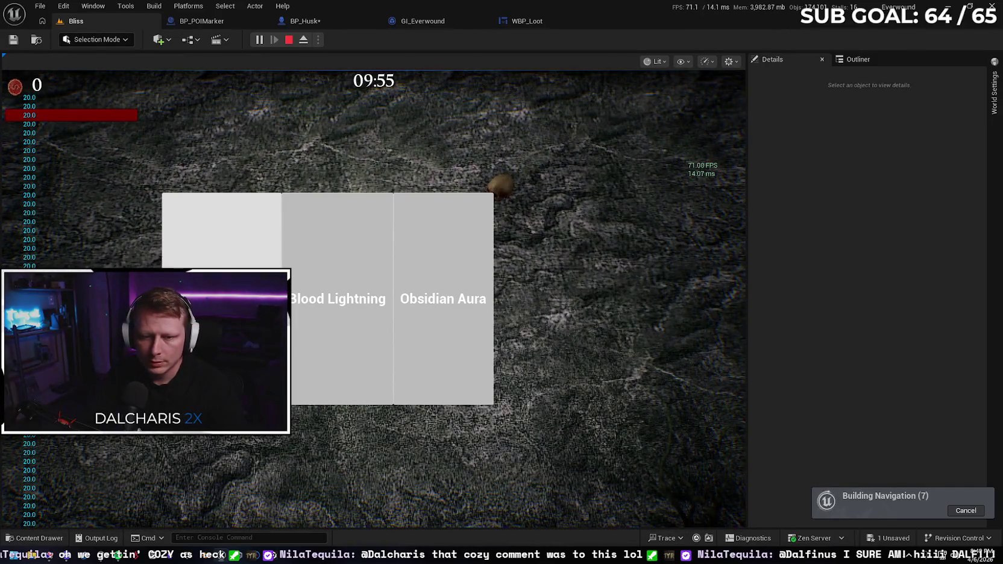
{"action": "left_click", "coordinate": [265, 236]}
{"action": "key", "text": "s"}
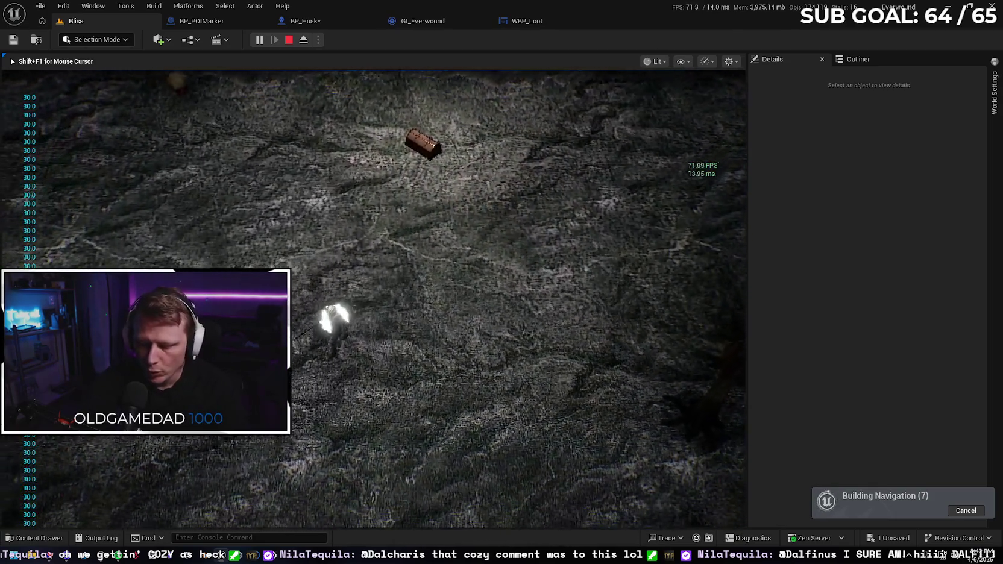
{"action": "key", "text": "d"}
{"action": "key", "text": "w"}
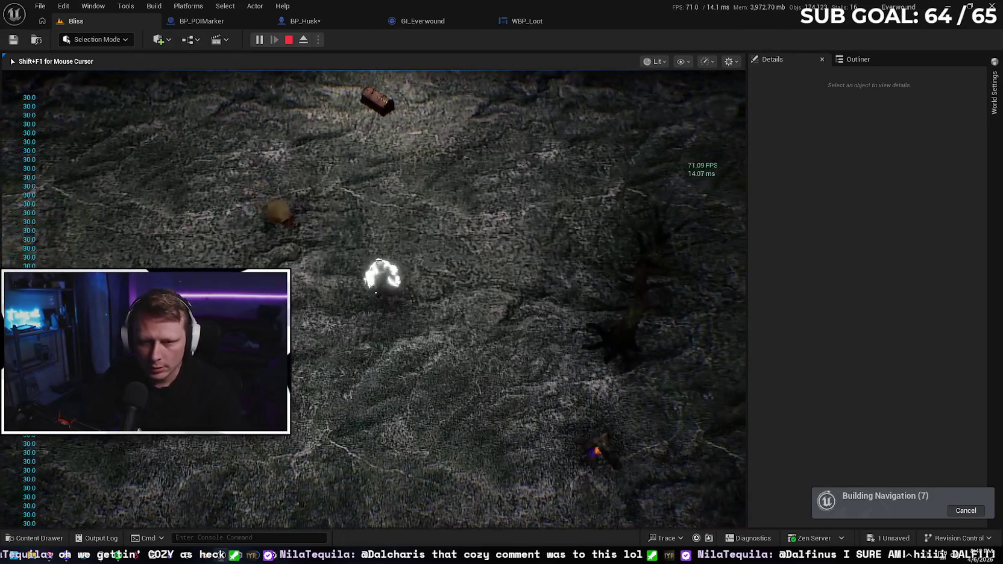
{"action": "key", "text": "Escape"}
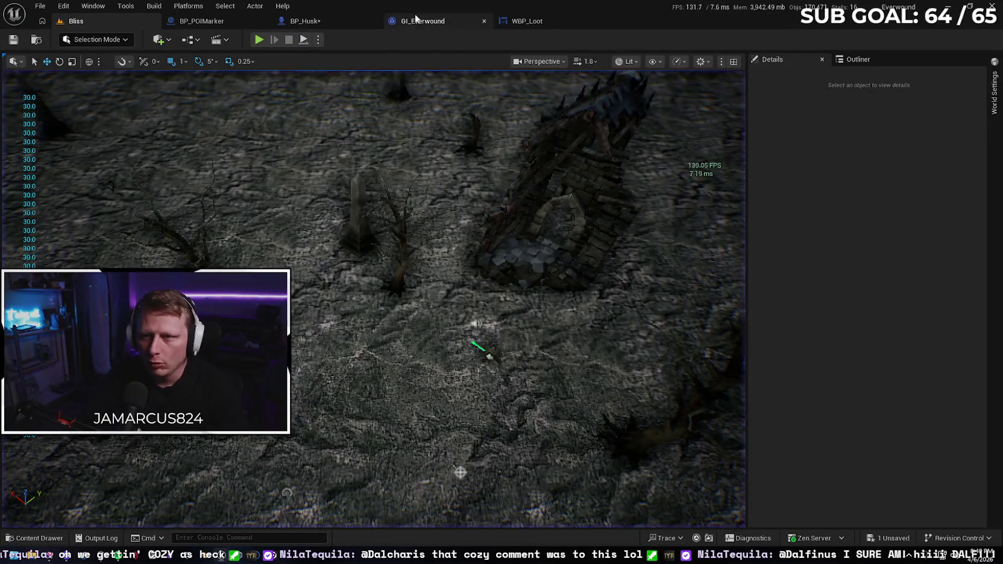
- Search GI_Everwound's empty event graph for 'event tick' without adding a node, then close it and return to BP_Husk
{"action": "left_click", "coordinate": [440, 24]}
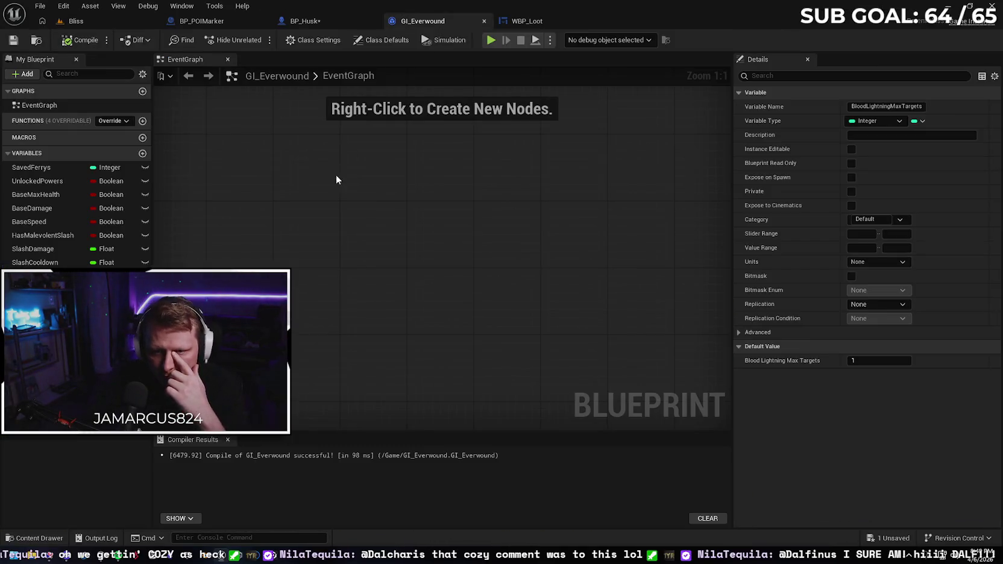
{"action": "right_click", "coordinate": [329, 236]}
{"action": "type", "text": "eve"}
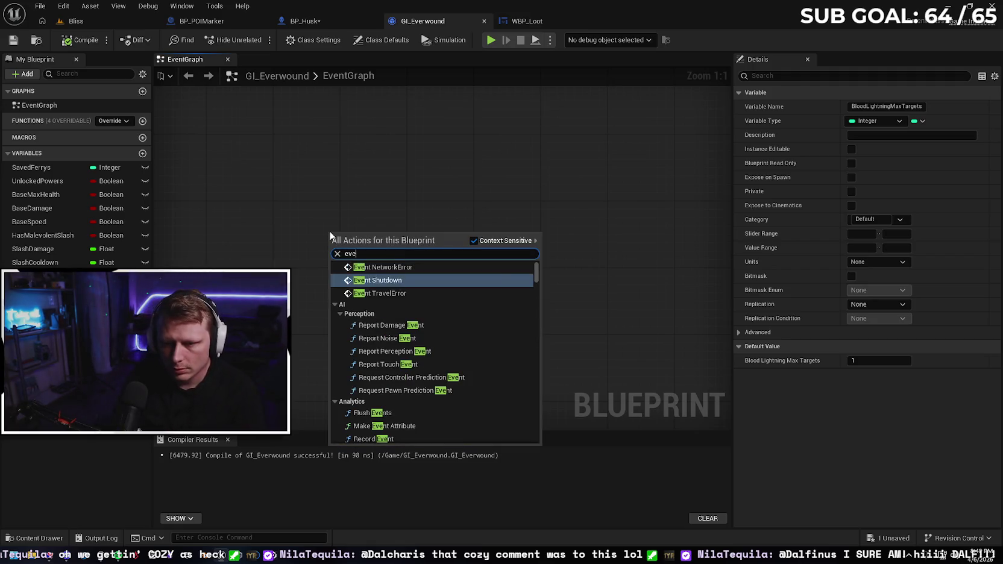
{"action": "type", "text": "nt tick"}
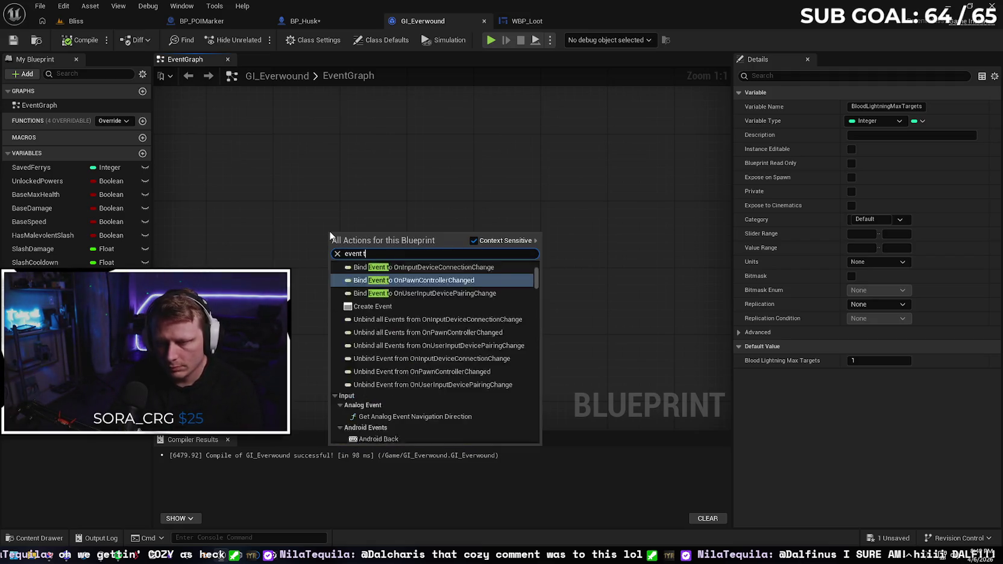
{"action": "scroll", "coordinate": [494, 365], "scroll_direction": "up", "scroll_amount": 10}
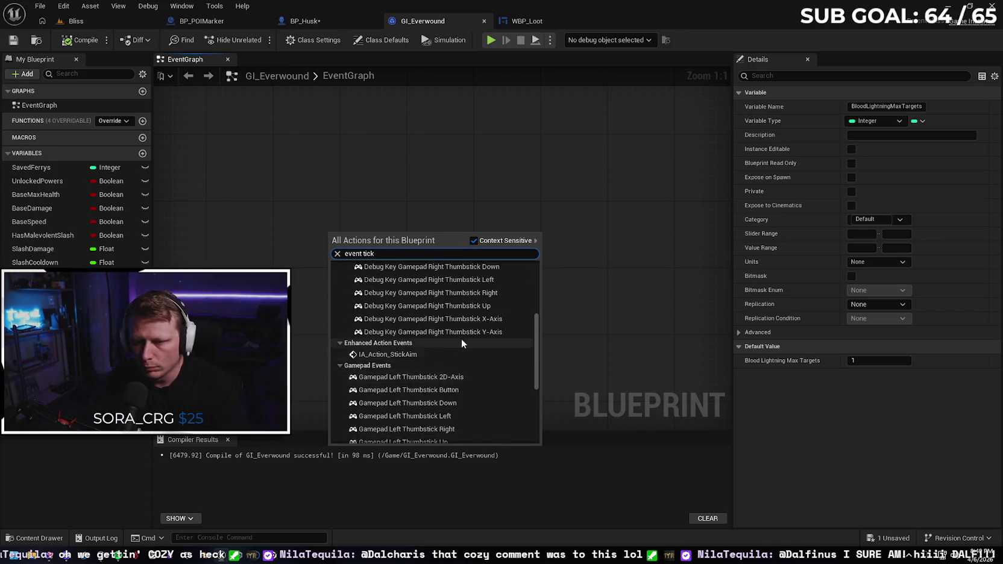
{"action": "left_click", "coordinate": [598, 280]}
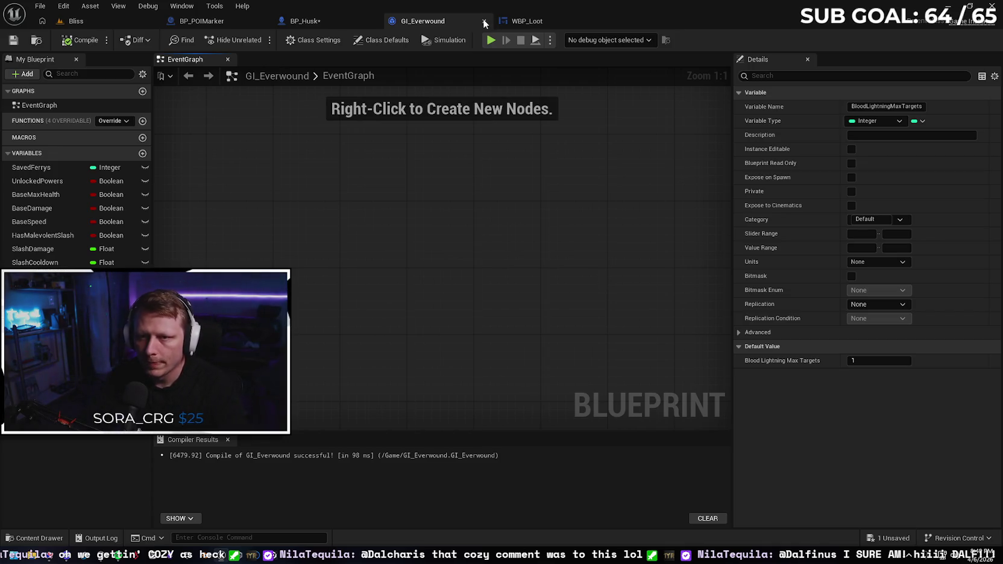
{"action": "left_click", "coordinate": [484, 22]}
{"action": "left_click", "coordinate": [332, 17]}
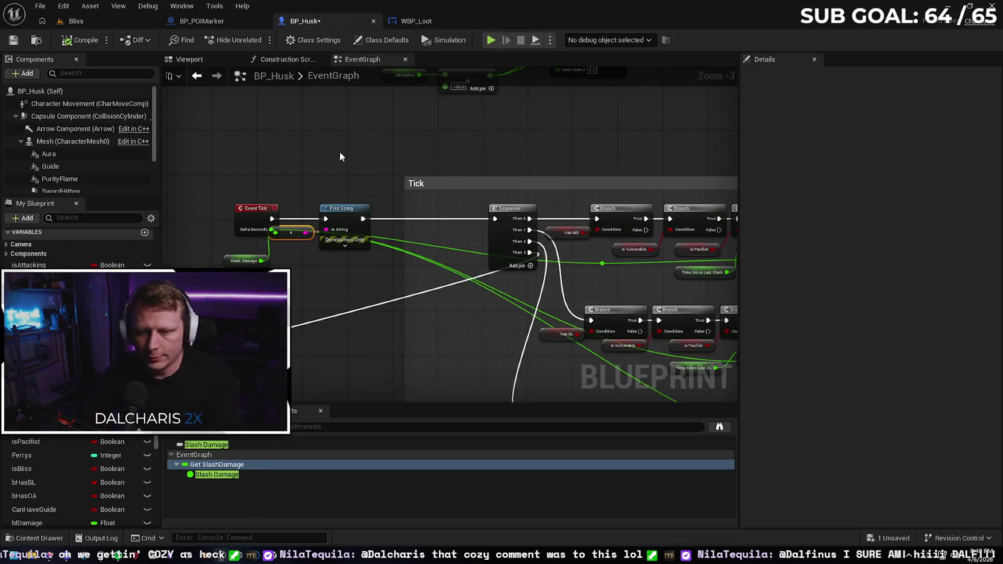
- Wire Event Tick straight to Sequence, delete Print String, the SlashDamage getter and conversion node, and save BP_Husk
{"action": "mouse_move", "coordinate": [272, 218]}
{"action": "left_mouse_down"}
{"action": "mouse_move", "coordinate": [423, 229]}
{"action": "mouse_move", "coordinate": [496, 218]}
{"action": "left_mouse_up"}
{"action": "mouse_move", "coordinate": [345, 230]}
{"action": "left_mouse_down"}
{"action": "mouse_move", "coordinate": [300, 281]}
{"action": "mouse_move", "coordinate": [279, 259]}
{"action": "left_mouse_up"}
{"action": "key", "text": "Delete"}
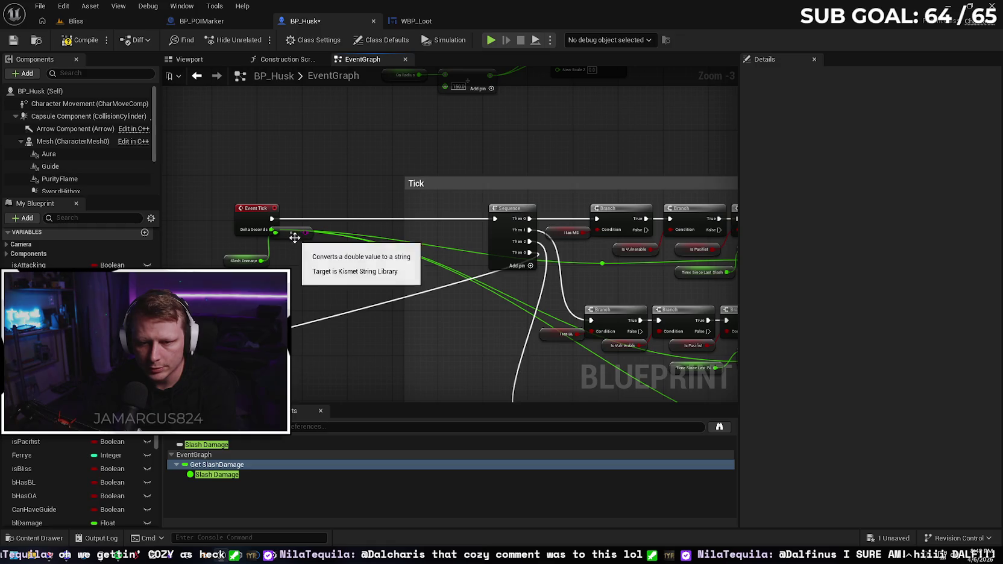
{"action": "mouse_move", "coordinate": [294, 235]}
{"action": "left_mouse_down"}
{"action": "mouse_move", "coordinate": [299, 274]}
{"action": "mouse_move", "coordinate": [224, 256]}
{"action": "left_mouse_up"}
{"action": "key", "text": "Delete"}
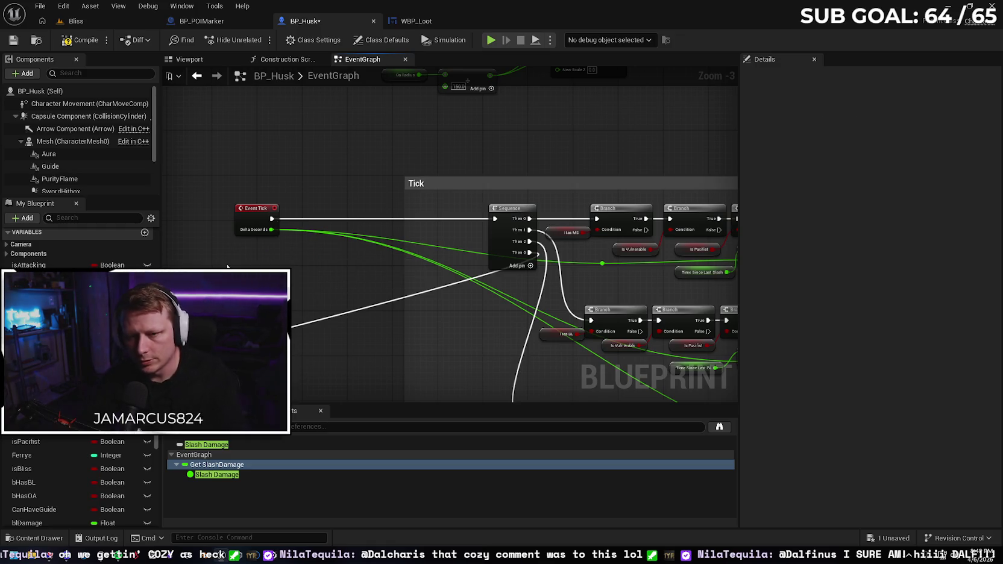
{"action": "left_click", "coordinate": [13, 40]}
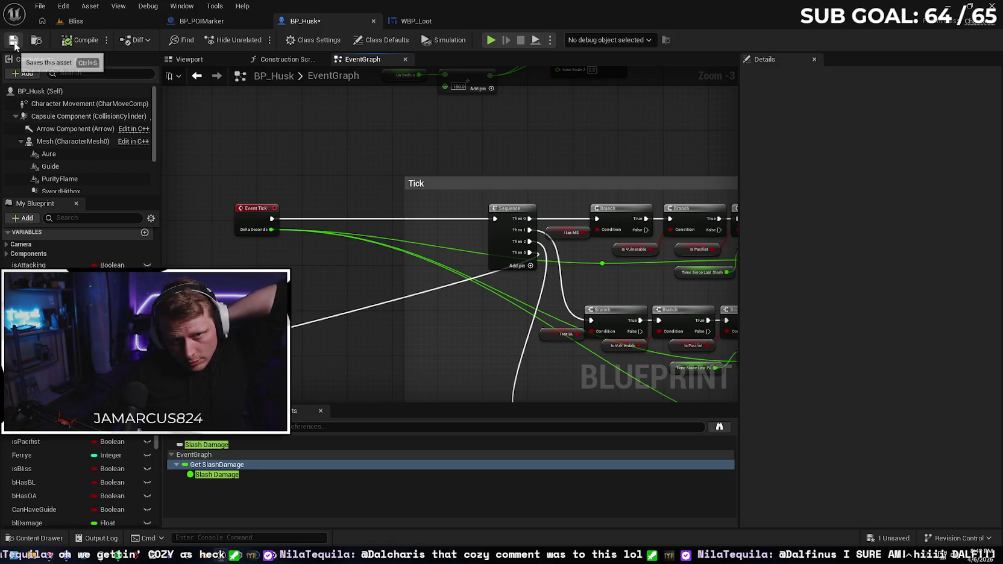
{"action": "left_click", "coordinate": [416, 20]}
- Tidy the Option_1 Slash Damage chain, moving Get Game Instance left along the node row
{"action": "left_click_drag", "start_coordinate": [405, 96], "coordinate": [381, 93]}
{"action": "mouse_move", "coordinate": [513, 327]}
{"action": "left_mouse_down"}
{"action": "mouse_move", "coordinate": [506, 320]}
{"action": "mouse_move", "coordinate": [560, 335]}
{"action": "mouse_move", "coordinate": [524, 346]}
{"action": "mouse_move", "coordinate": [555, 351]}
{"action": "mouse_move", "coordinate": [519, 356]}
{"action": "mouse_move", "coordinate": [521, 347]}
{"action": "left_mouse_up"}
{"action": "left_click_drag", "start_coordinate": [488, 291], "coordinate": [454, 292]}
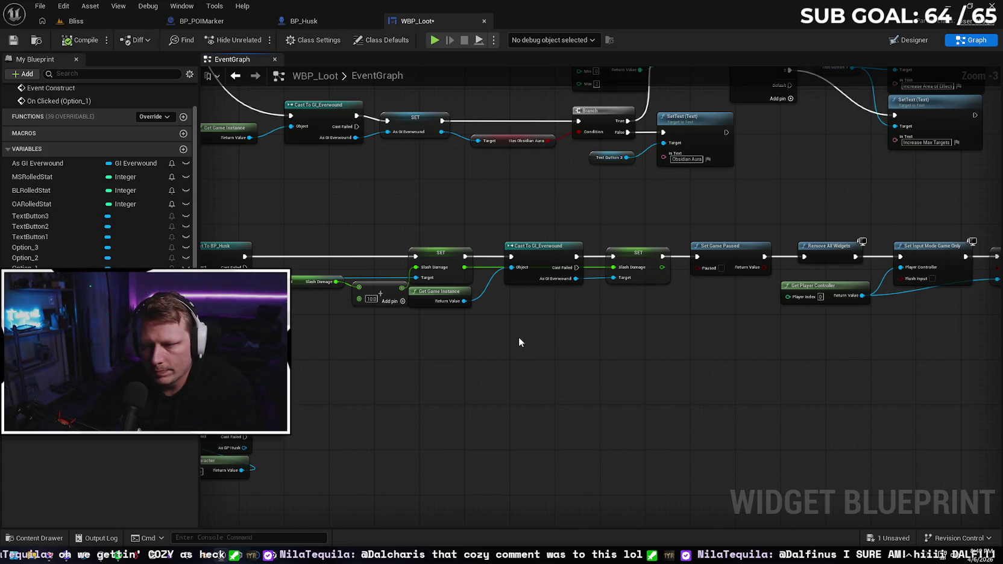
{"action": "left_click_drag", "start_coordinate": [692, 312], "coordinate": [474, 299]}
{"action": "mouse_move", "coordinate": [614, 349]}
{"action": "left_mouse_down"}
{"action": "mouse_move", "coordinate": [511, 355]}
{"action": "mouse_move", "coordinate": [543, 268]}
{"action": "left_mouse_up"}
{"action": "mouse_move", "coordinate": [550, 346]}
{"action": "left_mouse_down"}
{"action": "mouse_move", "coordinate": [618, 376]}
{"action": "mouse_move", "coordinate": [579, 336]}
{"action": "left_mouse_up"}
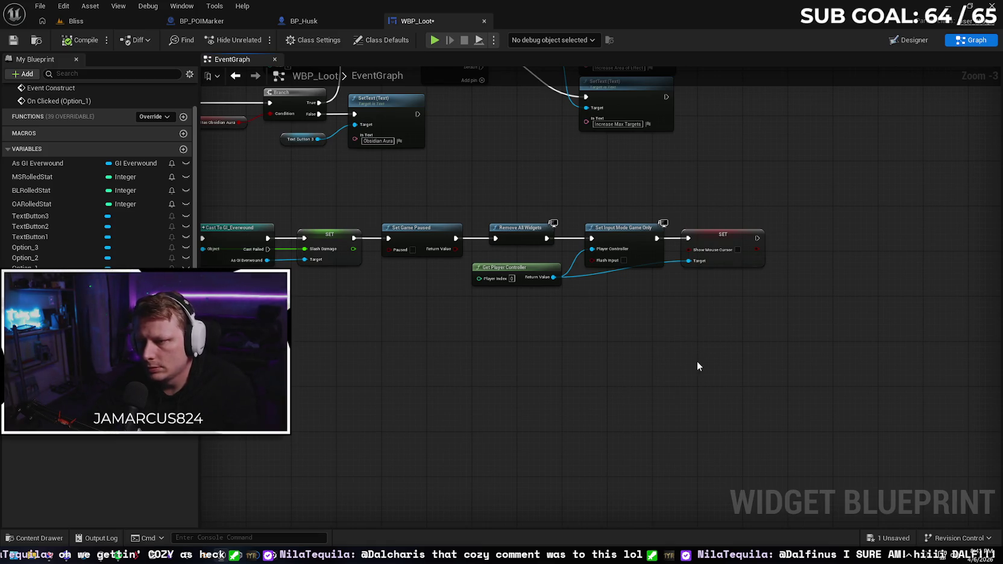
{"action": "mouse_move", "coordinate": [680, 341]}
{"action": "left_mouse_down"}
{"action": "mouse_move", "coordinate": [684, 310]}
{"action": "mouse_move", "coordinate": [515, 320]}
{"action": "left_mouse_up"}
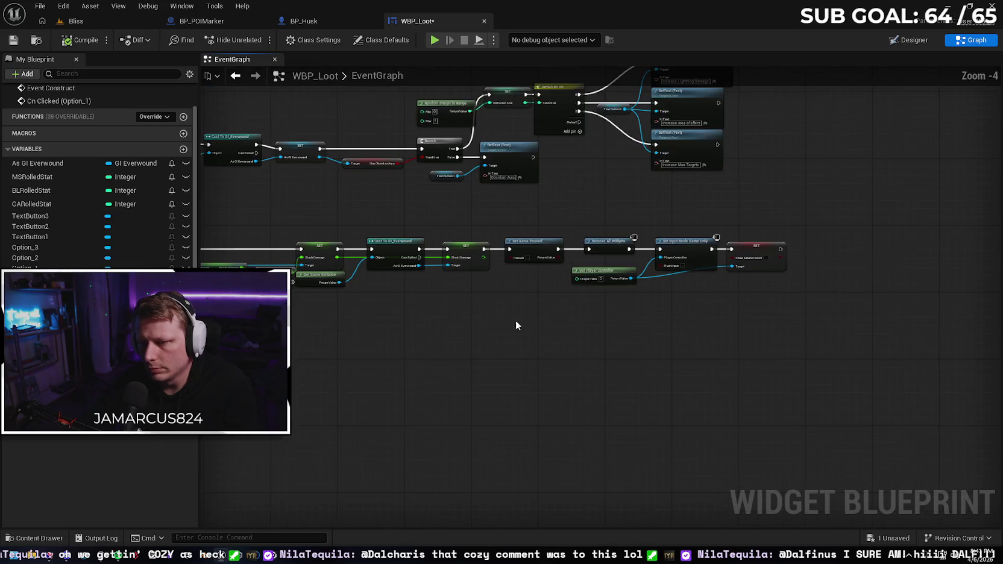
{"action": "scroll", "coordinate": [515, 320], "scroll_direction": "down", "scroll_amount": 1}
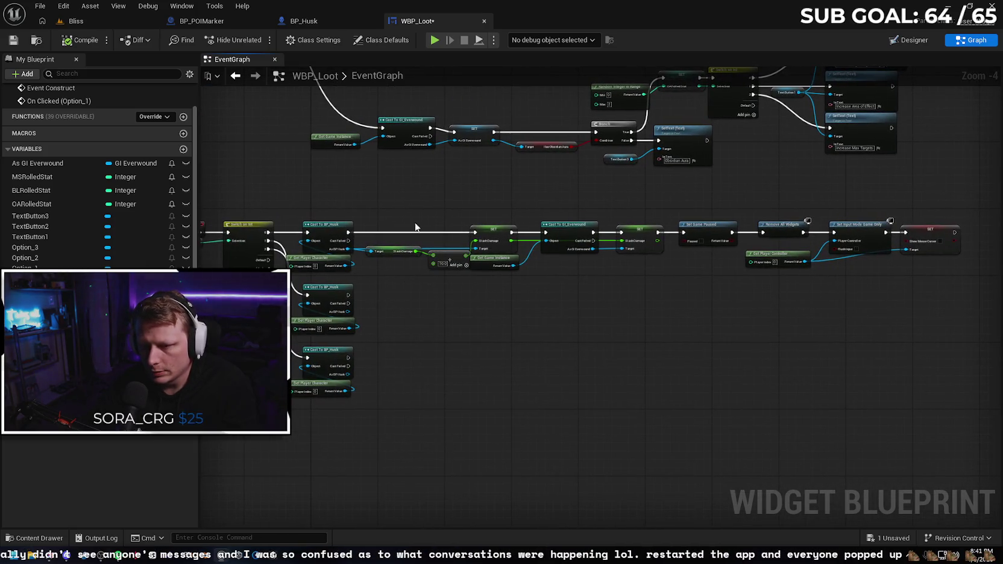
{"action": "mouse_move", "coordinate": [392, 308]}
{"action": "left_mouse_down"}
{"action": "mouse_move", "coordinate": [604, 352]}
{"action": "mouse_move", "coordinate": [641, 344]}
{"action": "left_mouse_up"}
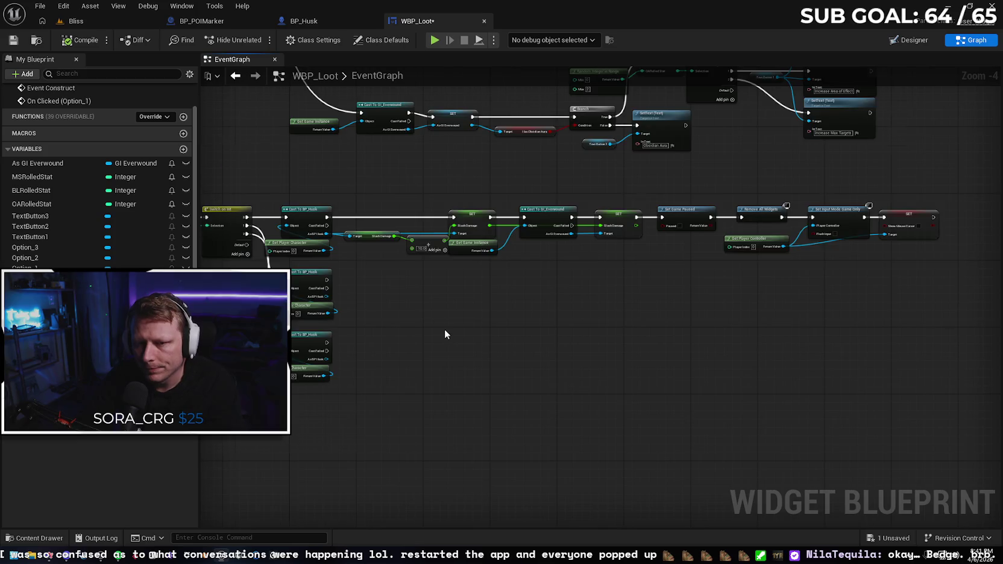
{"action": "scroll", "coordinate": [444, 334], "scroll_direction": "up", "scroll_amount": 1}
{"action": "left_click_drag", "start_coordinate": [418, 326], "coordinate": [462, 343]}
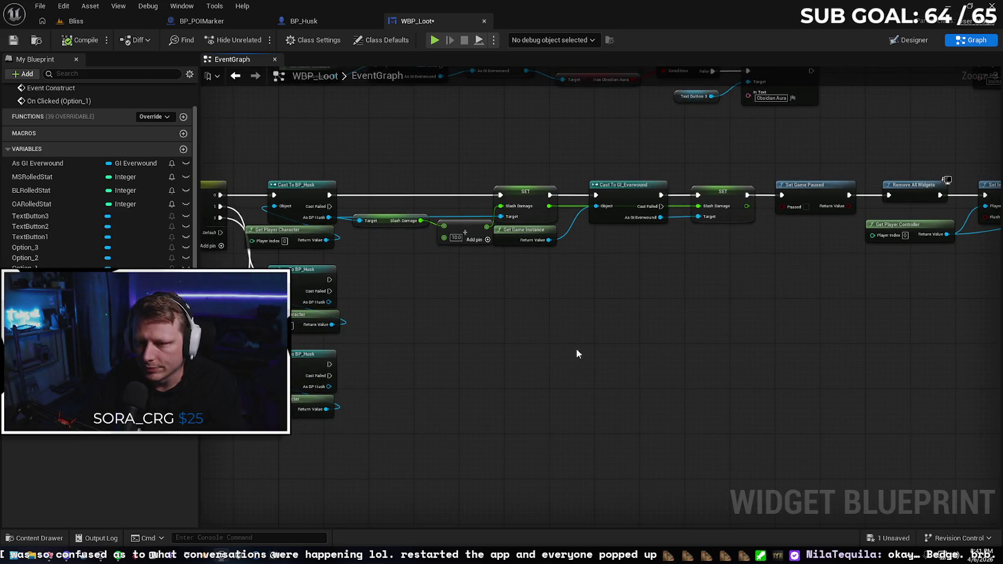
{"action": "left_click_drag", "start_coordinate": [601, 375], "coordinate": [578, 394]}
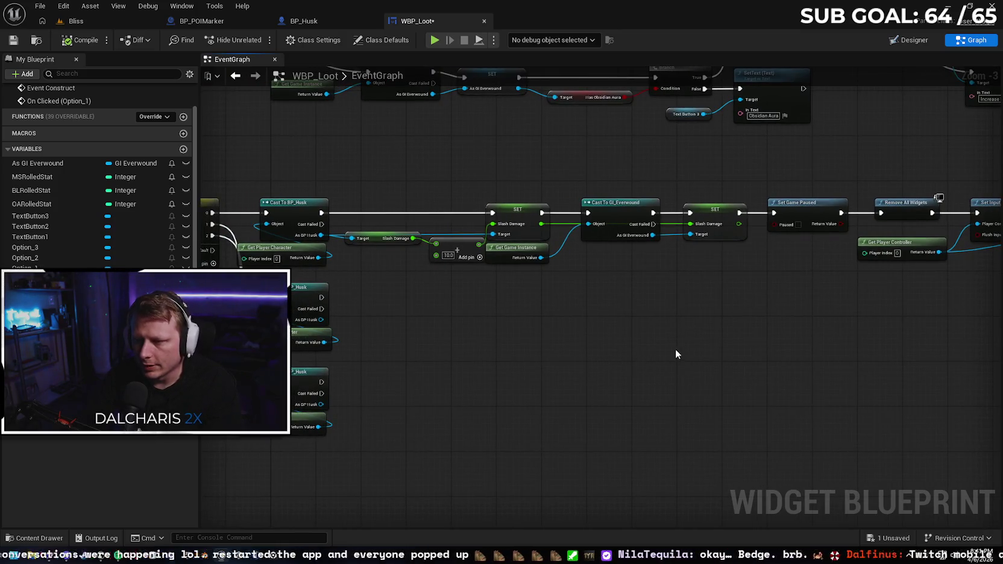
{"action": "left_click_drag", "start_coordinate": [676, 352], "coordinate": [628, 352]}
- Select the Add, Get Game Instance, Cast To GI_Everwound, Set Game Paused and Remove All Widgets nodes
{"action": "left_click", "coordinate": [569, 219]}
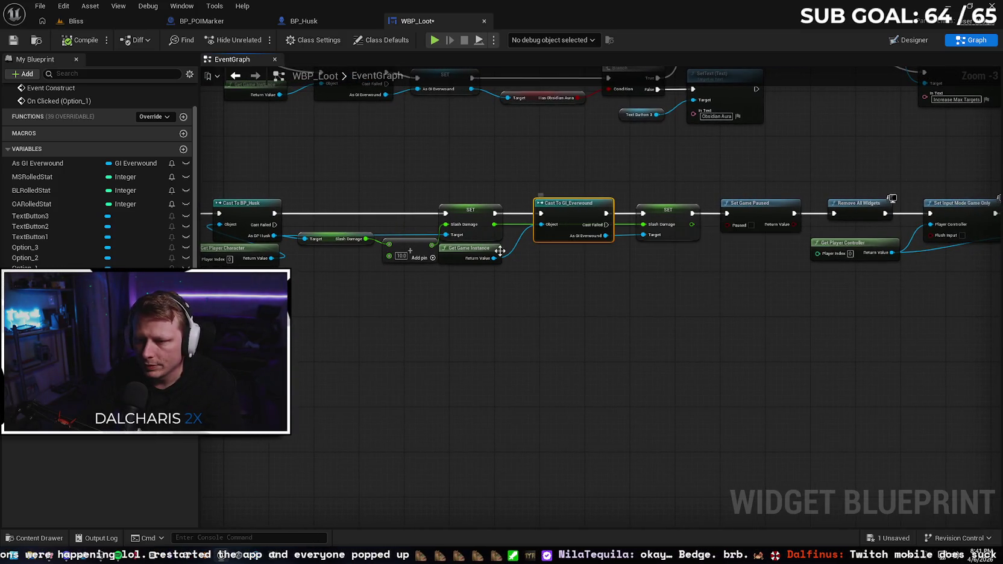
{"action": "left_click", "coordinate": [482, 253], "text": "ctrl"}
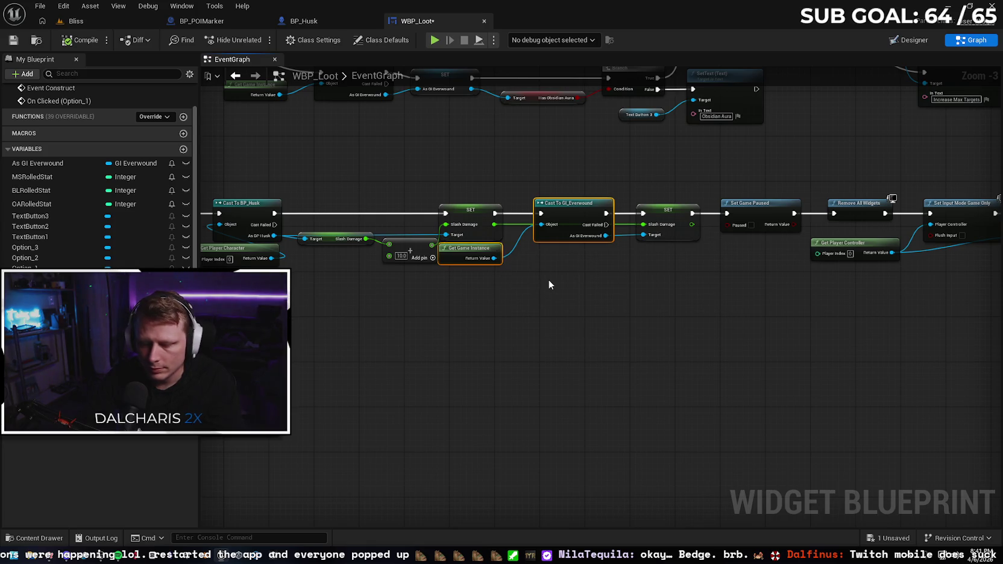
{"action": "left_click", "coordinate": [527, 282]}
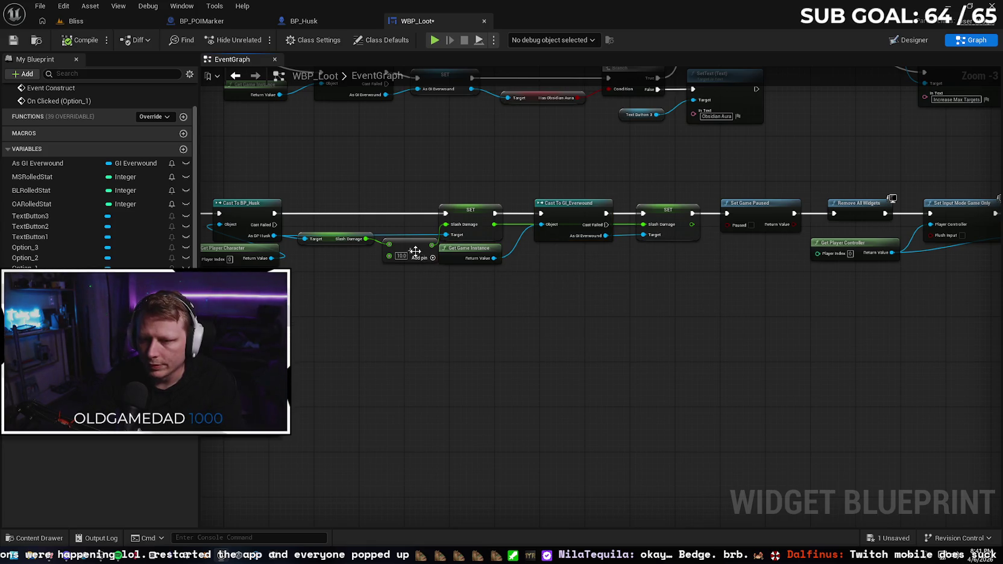
{"action": "left_click", "coordinate": [419, 253]}
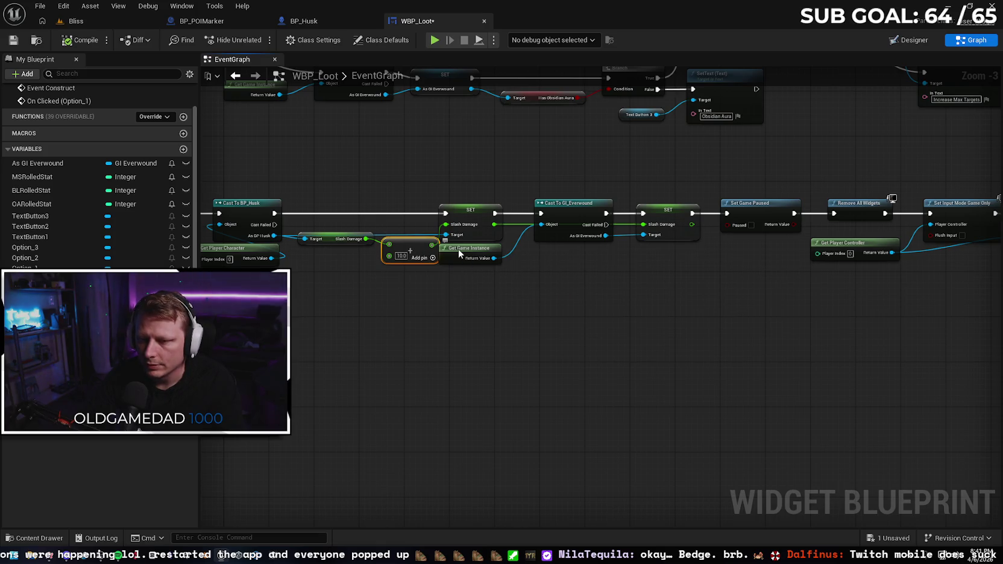
{"action": "left_click", "coordinate": [461, 252], "text": "ctrl"}
{"action": "left_click", "coordinate": [563, 216], "text": "ctrl"}
{"action": "left_click_drag", "start_coordinate": [656, 293], "coordinate": [552, 294]}
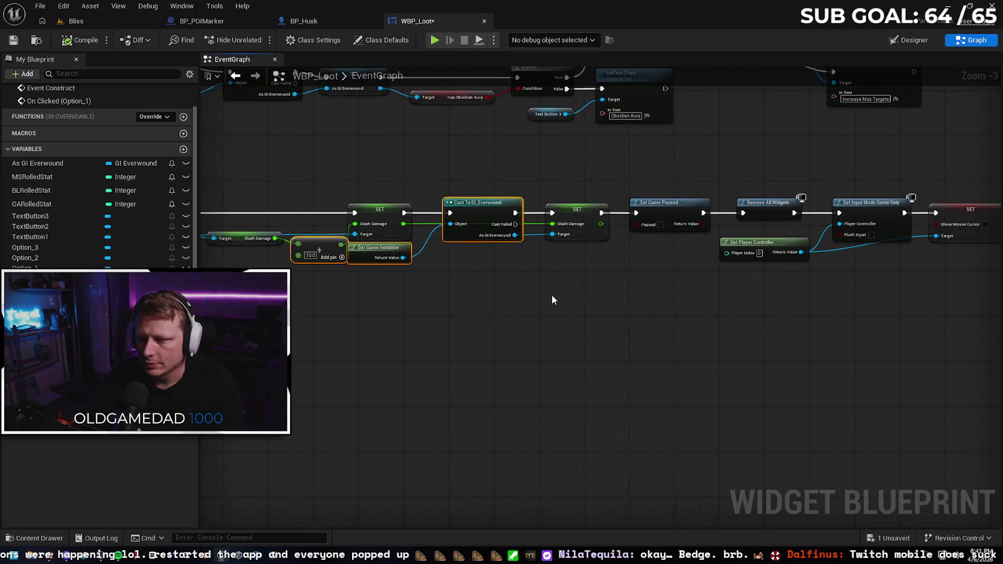
{"action": "left_click", "coordinate": [678, 226], "text": "ctrl"}
{"action": "left_click", "coordinate": [753, 211], "text": "ctrl"}
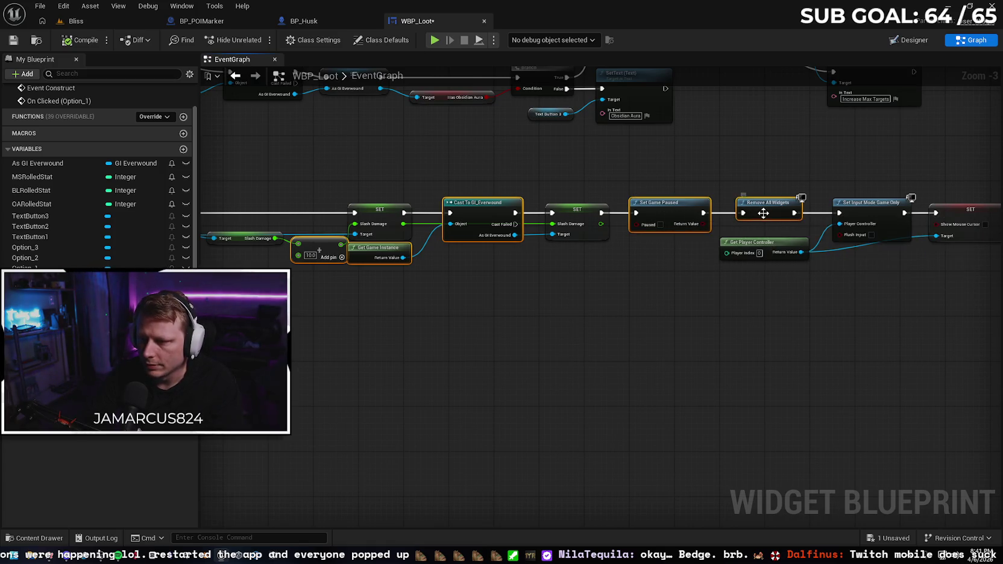
- Extend the selection with Get Player Controller, Set Input Mode Game Only and the final SET node
{"action": "left_click", "coordinate": [780, 243], "text": "ctrl"}
{"action": "left_click", "coordinate": [868, 215], "text": "ctrl"}
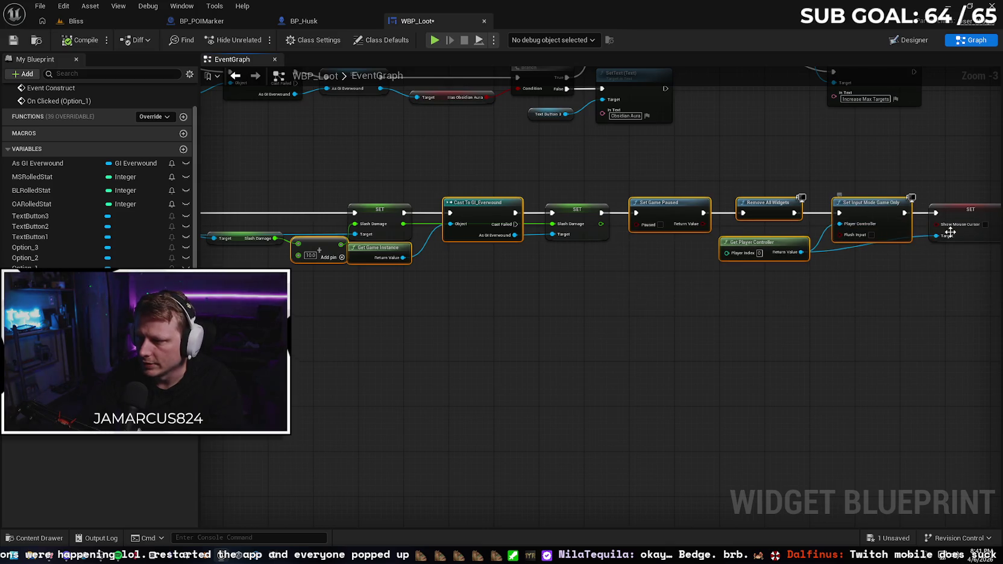
{"action": "left_click", "coordinate": [966, 233], "text": "ctrl"}
{"action": "left_click_drag", "start_coordinate": [900, 311], "coordinate": [816, 299]}
{"action": "scroll", "coordinate": [676, 277], "scroll_direction": "down", "scroll_amount": 1}
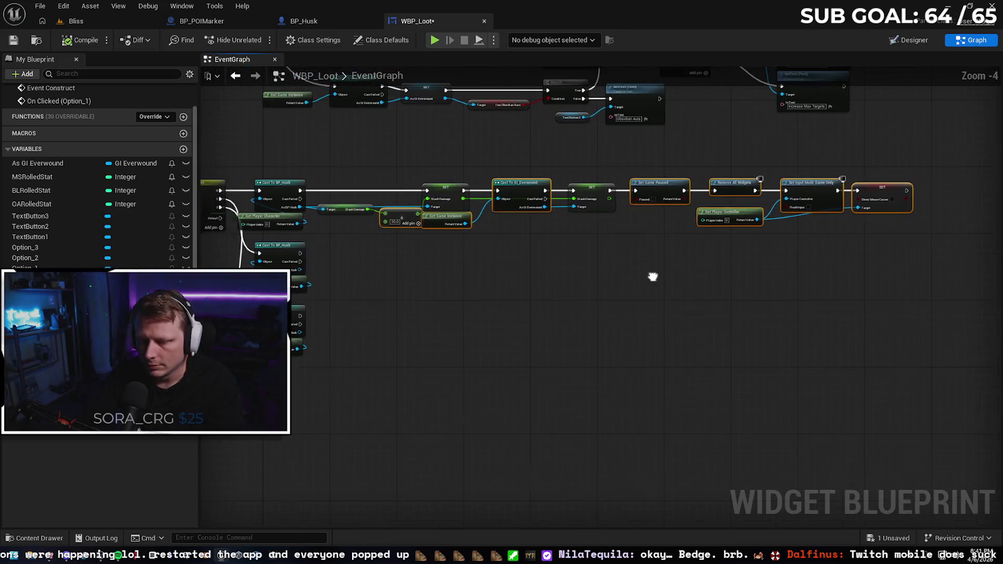
- Paste two copies of the chain and stack them in rows beneath the original
{"action": "key", "text": "ctrl+v"}
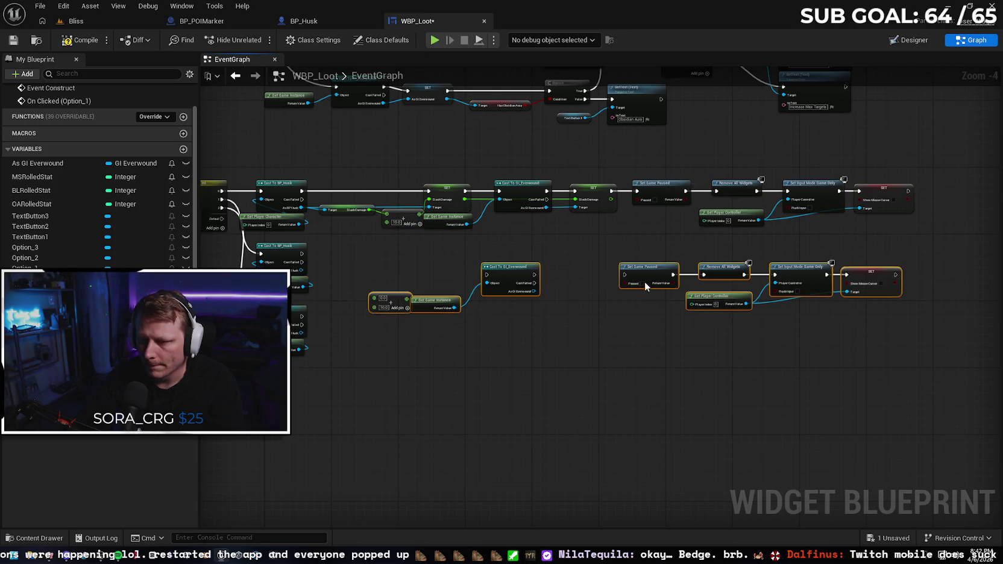
{"action": "mouse_move", "coordinate": [651, 271]}
{"action": "left_mouse_down"}
{"action": "mouse_move", "coordinate": [626, 245]}
{"action": "mouse_move", "coordinate": [663, 248]}
{"action": "left_mouse_up"}
{"action": "left_click", "coordinate": [668, 348]}
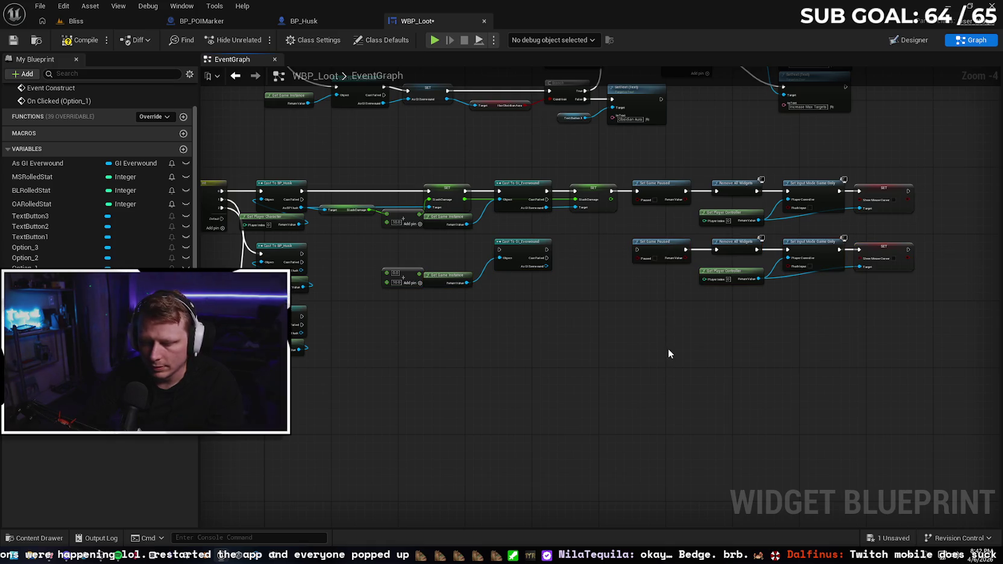
{"action": "key", "text": "ctrl+v"}
{"action": "mouse_move", "coordinate": [726, 347]}
{"action": "left_mouse_down"}
{"action": "mouse_move", "coordinate": [652, 313]}
{"action": "mouse_move", "coordinate": [671, 314]}
{"action": "left_mouse_up"}
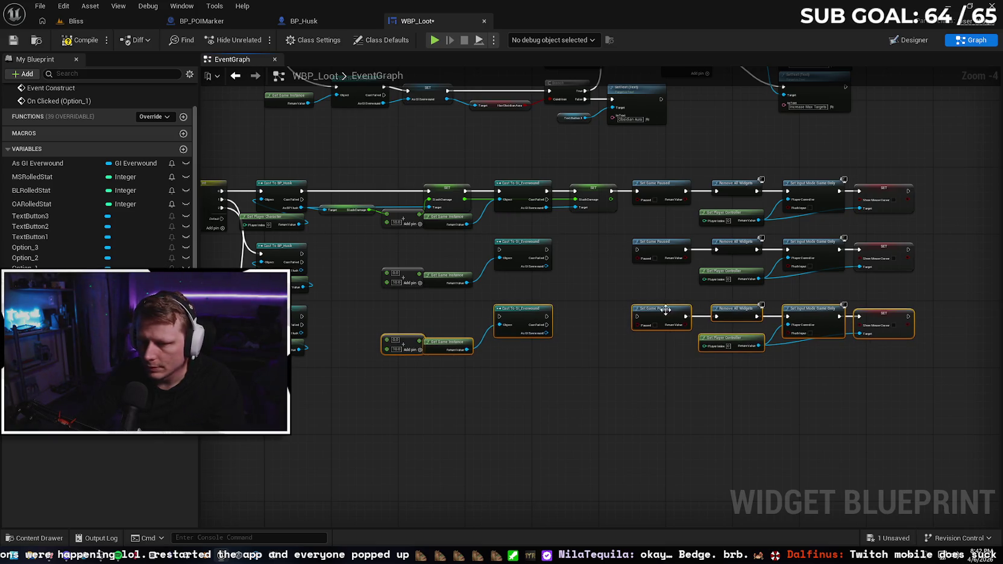
{"action": "mouse_move", "coordinate": [422, 386]}
{"action": "left_mouse_down"}
{"action": "mouse_move", "coordinate": [549, 378]}
{"action": "mouse_move", "coordinate": [494, 376]}
{"action": "left_mouse_up"}
{"action": "left_click", "coordinate": [512, 381]}
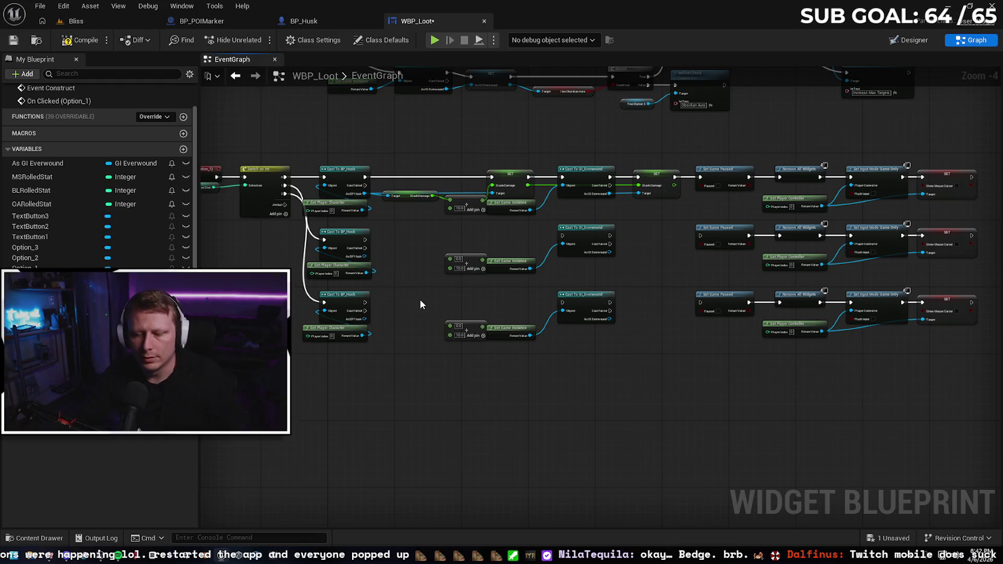
- Centre the Option_1 chain and pull a wire from the middle Cast To BP_Husk's As BP Husk pin
{"action": "left_click_drag", "start_coordinate": [411, 260], "coordinate": [709, 443]}
{"action": "scroll", "coordinate": [608, 380], "scroll_direction": "down", "scroll_amount": 1}
{"action": "scroll", "coordinate": [660, 222], "scroll_direction": "up", "scroll_amount": 2}
{"action": "left_click_drag", "start_coordinate": [688, 270], "coordinate": [821, 123]}
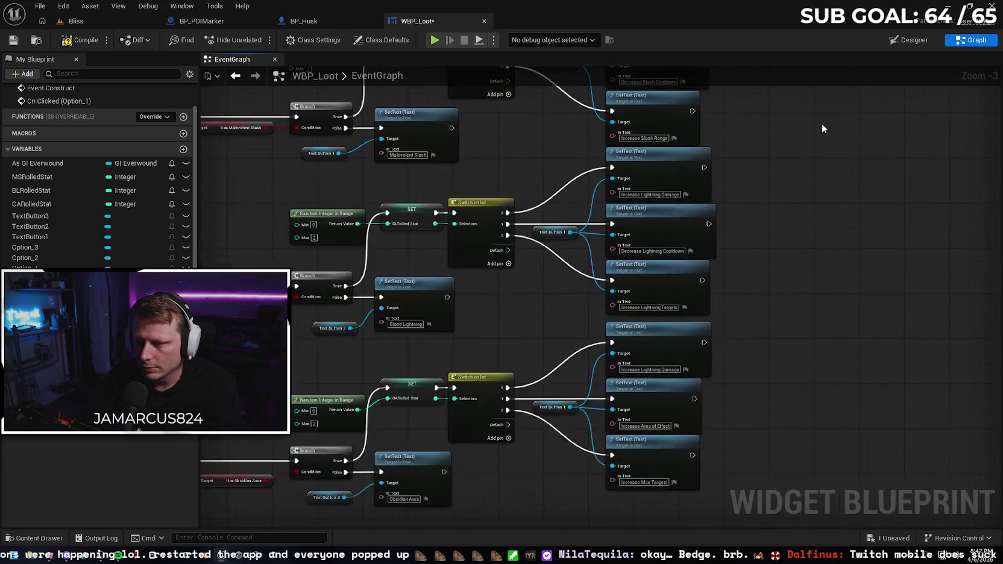
{"action": "scroll", "coordinate": [821, 123], "scroll_direction": "down", "scroll_amount": 2}
{"action": "left_click_drag", "start_coordinate": [463, 381], "coordinate": [539, 164]}
{"action": "scroll", "coordinate": [525, 331], "scroll_direction": "up", "scroll_amount": 1}
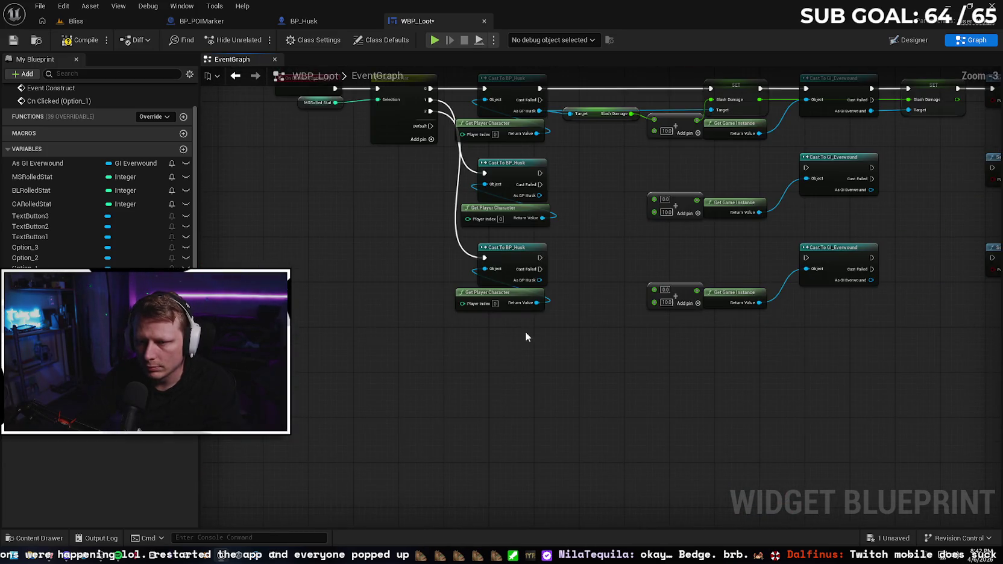
{"action": "mouse_move", "coordinate": [525, 332]}
{"action": "left_mouse_down"}
{"action": "mouse_move", "coordinate": [510, 392]}
{"action": "mouse_move", "coordinate": [518, 376]}
{"action": "left_mouse_up"}
{"action": "scroll", "coordinate": [525, 306], "scroll_direction": "up", "scroll_amount": 1}
{"action": "left_click_drag", "start_coordinate": [525, 306], "coordinate": [522, 319]}
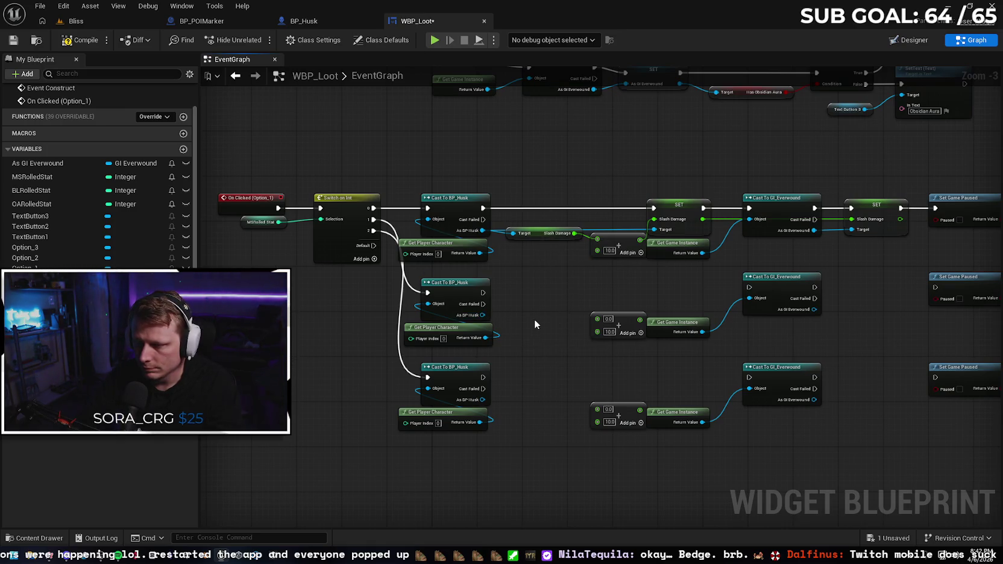
{"action": "left_click_drag", "start_coordinate": [546, 308], "coordinate": [512, 308]}
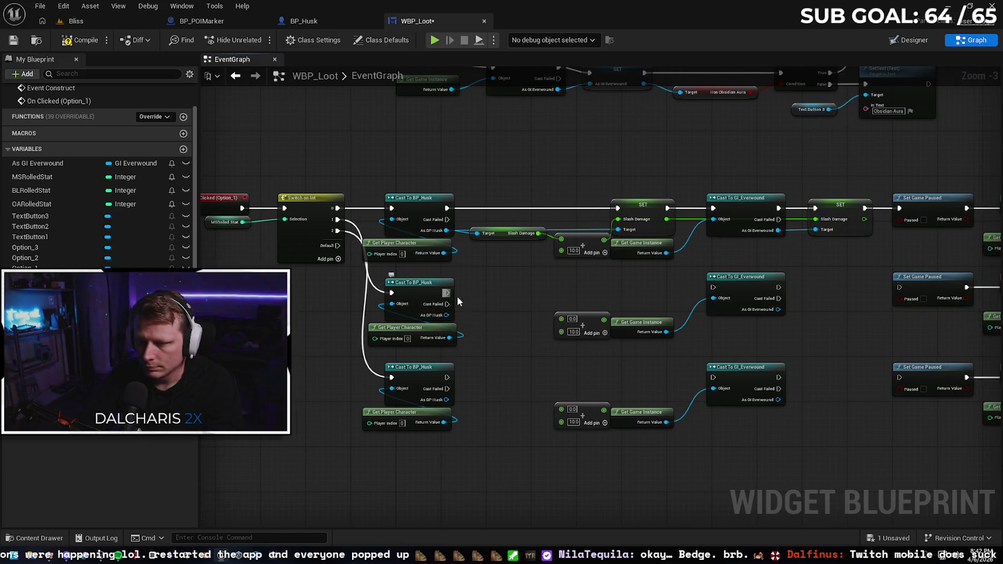
{"action": "left_click_drag", "start_coordinate": [449, 318], "coordinate": [472, 323]}
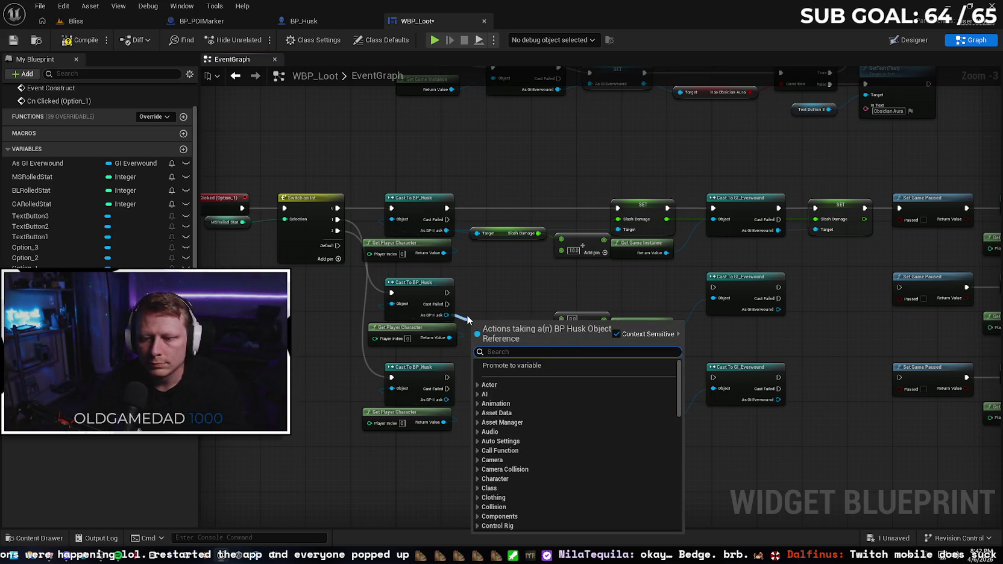
- Add a Husk Slash Cooldown getter off the middle cast and line it up with the Add node
{"action": "type", "text": "cool"}
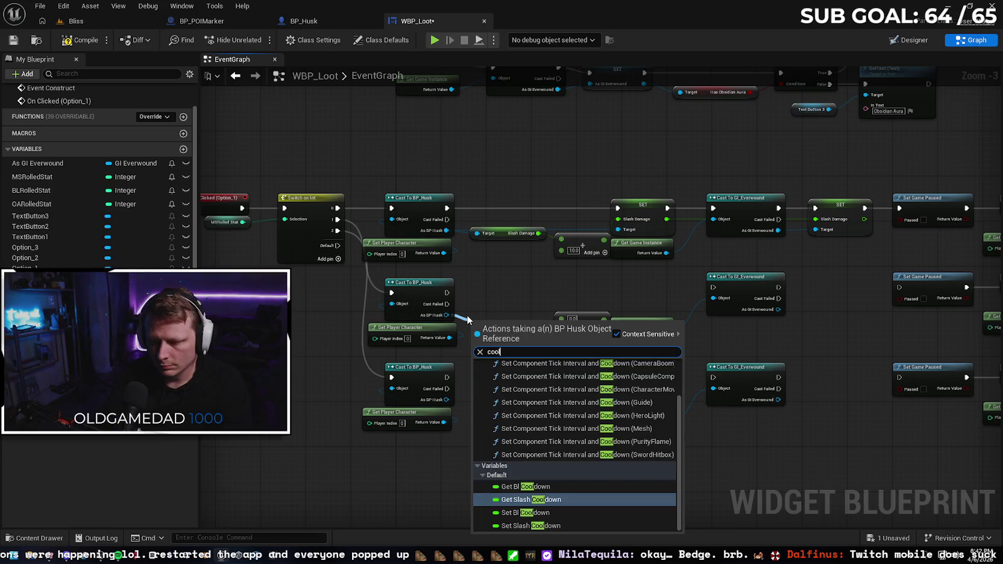
{"action": "left_click", "coordinate": [566, 498]}
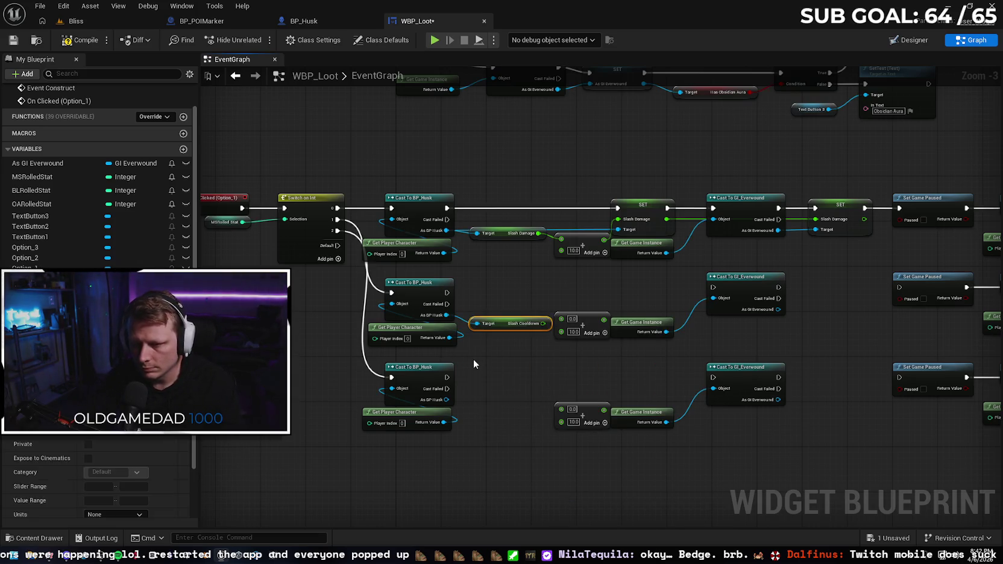
{"action": "mouse_move", "coordinate": [501, 329]}
{"action": "left_mouse_down"}
{"action": "mouse_move", "coordinate": [502, 310]}
{"action": "mouse_move", "coordinate": [504, 325]}
{"action": "mouse_move", "coordinate": [559, 319]}
{"action": "left_mouse_up"}
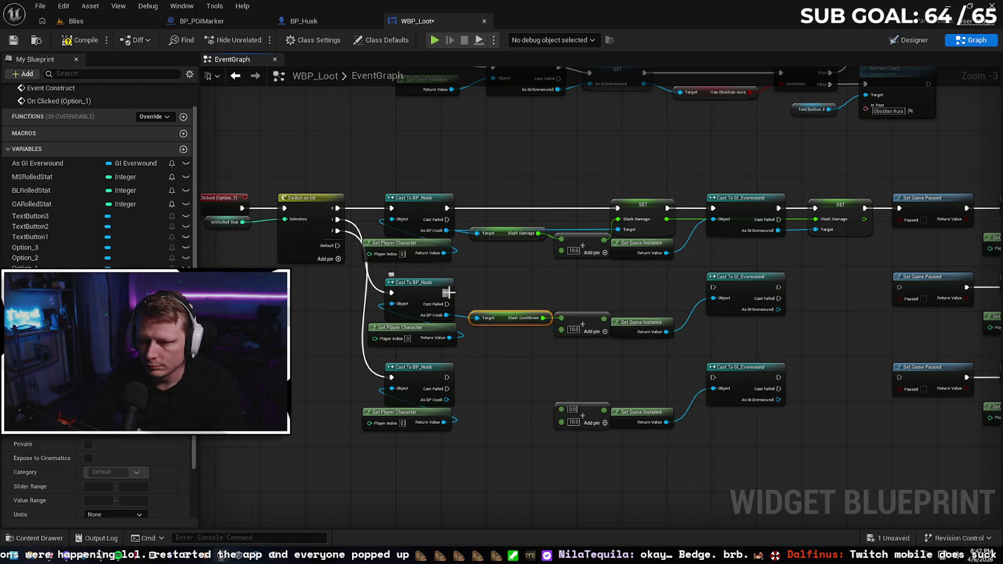
{"action": "left_click_drag", "start_coordinate": [450, 293], "coordinate": [614, 289]}
{"action": "key", "text": "ctrl+z"}
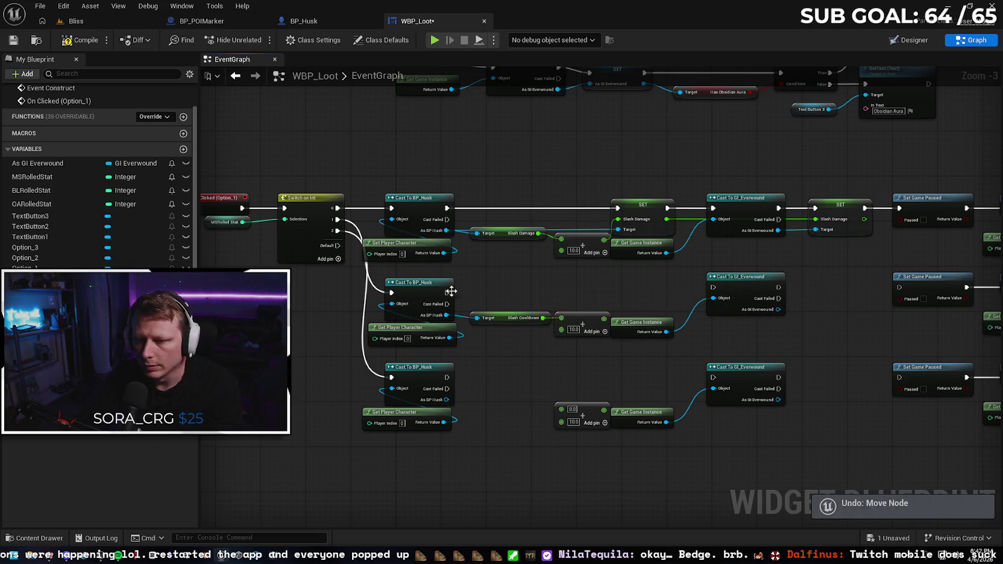
- Add a SET Slash Cooldown fed by the Add result, then wire it into Cast To GI_Everwound
{"action": "left_click_drag", "start_coordinate": [447, 293], "coordinate": [610, 288]}
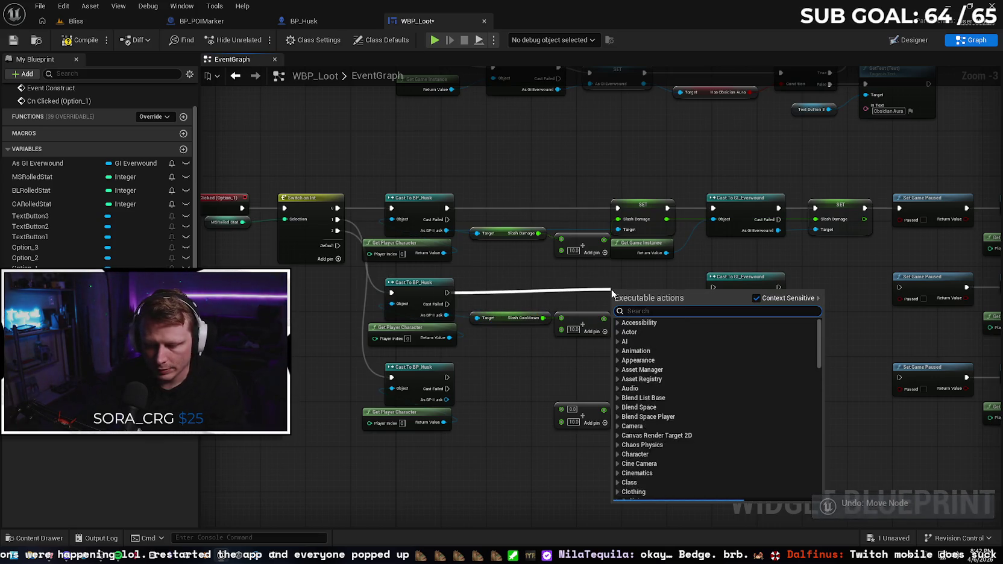
{"action": "type", "text": "set cooldow"}
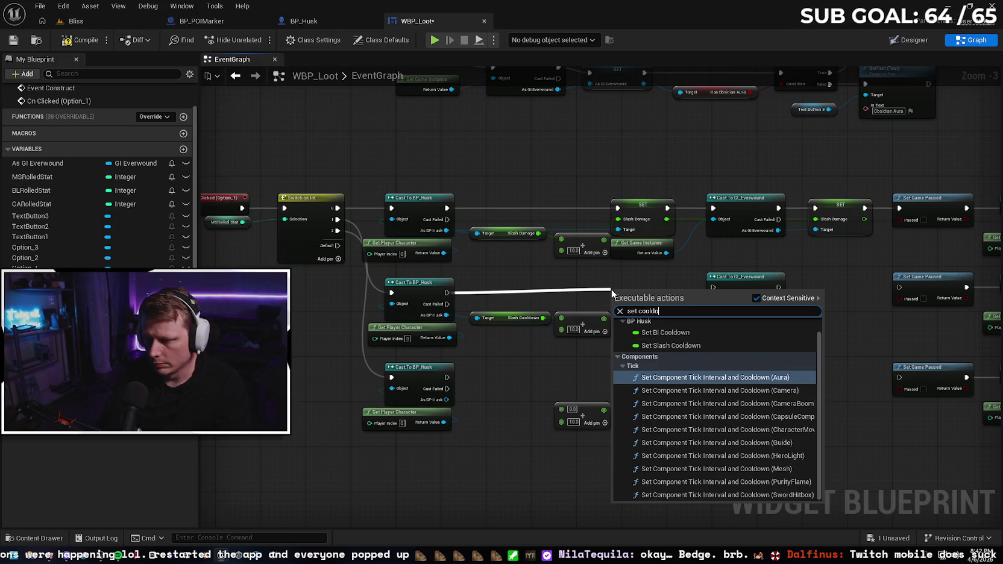
{"action": "left_click", "coordinate": [693, 346]}
{"action": "mouse_move", "coordinate": [657, 297]}
{"action": "left_mouse_down"}
{"action": "mouse_move", "coordinate": [655, 288]}
{"action": "mouse_move", "coordinate": [648, 295]}
{"action": "left_mouse_up"}
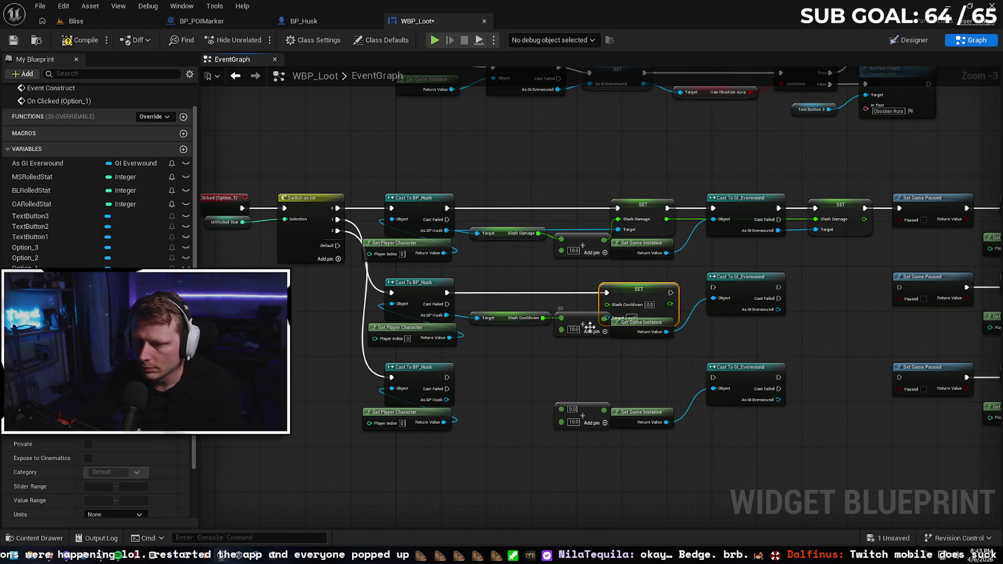
{"action": "mouse_move", "coordinate": [604, 317]}
{"action": "left_mouse_down"}
{"action": "mouse_move", "coordinate": [606, 303]}
{"action": "mouse_move", "coordinate": [578, 317]}
{"action": "left_mouse_up"}
{"action": "left_click_drag", "start_coordinate": [503, 316], "coordinate": [607, 314]}
{"action": "left_click_drag", "start_coordinate": [700, 326], "coordinate": [636, 324]}
{"action": "left_click_drag", "start_coordinate": [525, 289], "coordinate": [576, 284]}
{"action": "left_click_drag", "start_coordinate": [672, 314], "coordinate": [704, 310]}
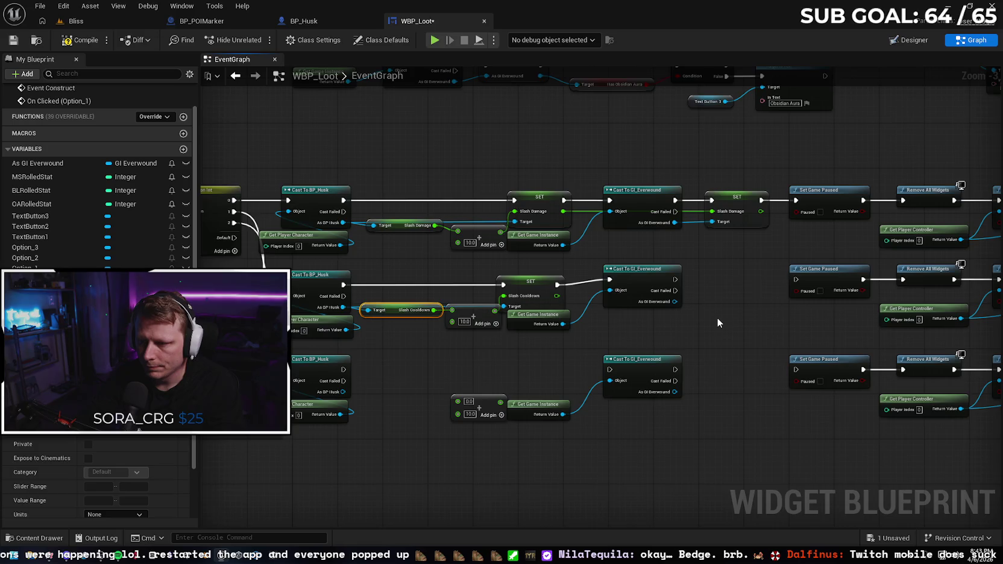
{"action": "left_click_drag", "start_coordinate": [717, 317], "coordinate": [542, 322]}
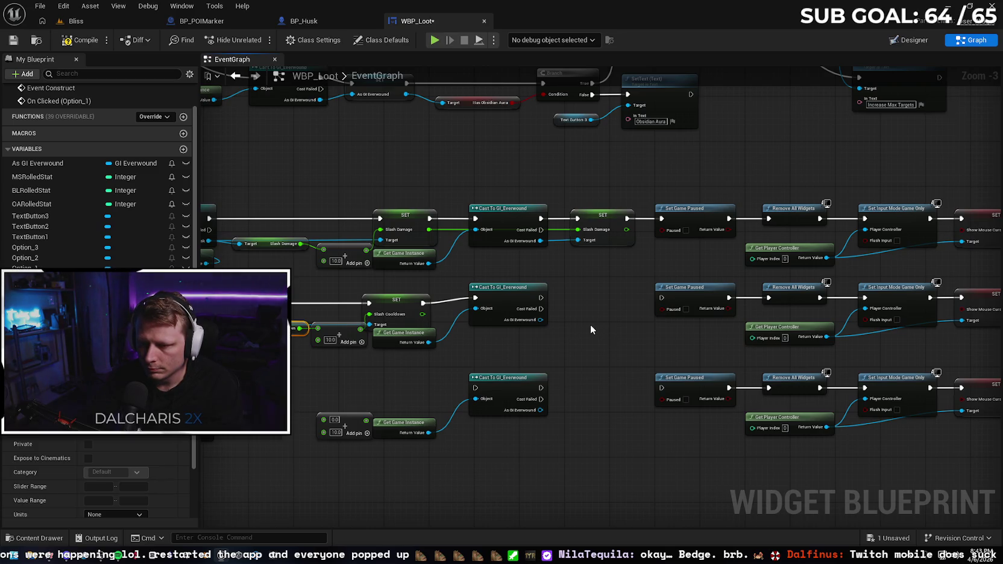
- Add a SET Slash Cooldown on As GI Everwound and feed it the Husk's Slash Cooldown value
{"action": "left_click_drag", "start_coordinate": [541, 319], "coordinate": [568, 319]}
{"action": "type", "text": "s"}
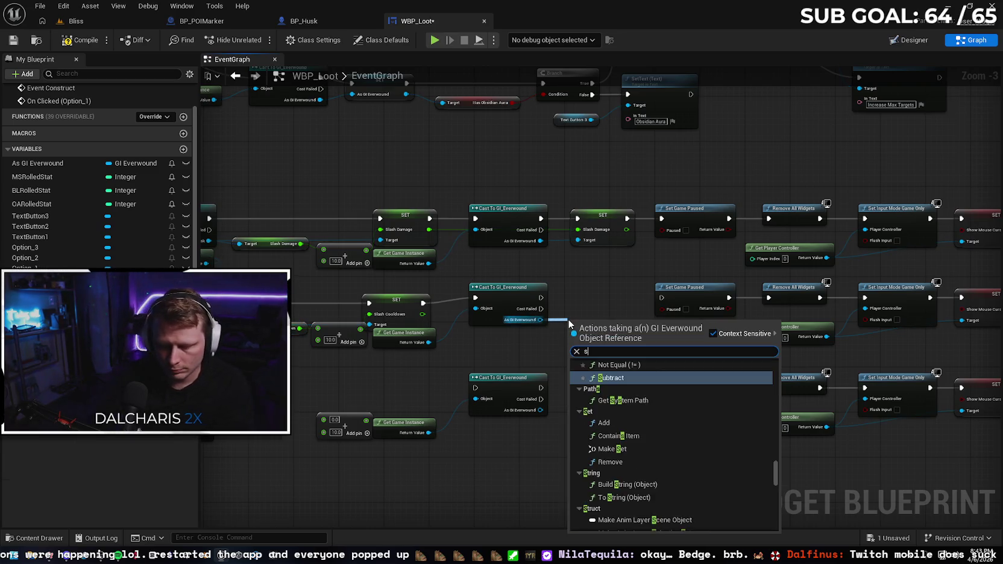
{"action": "type", "text": "et cool"}
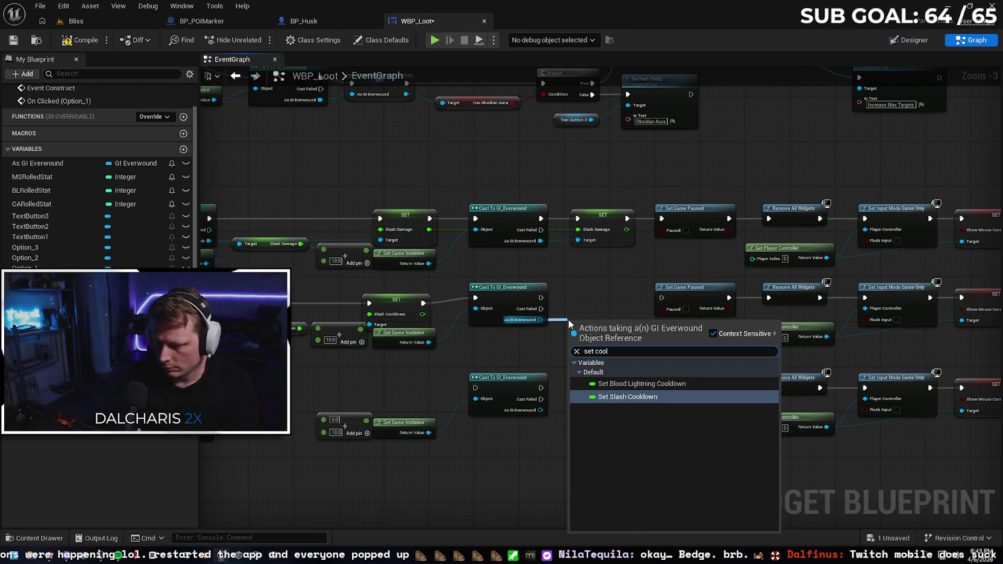
{"action": "left_click", "coordinate": [627, 397]}
{"action": "mouse_move", "coordinate": [591, 342]}
{"action": "left_mouse_down"}
{"action": "mouse_move", "coordinate": [592, 314]}
{"action": "mouse_move", "coordinate": [571, 297]}
{"action": "left_mouse_up"}
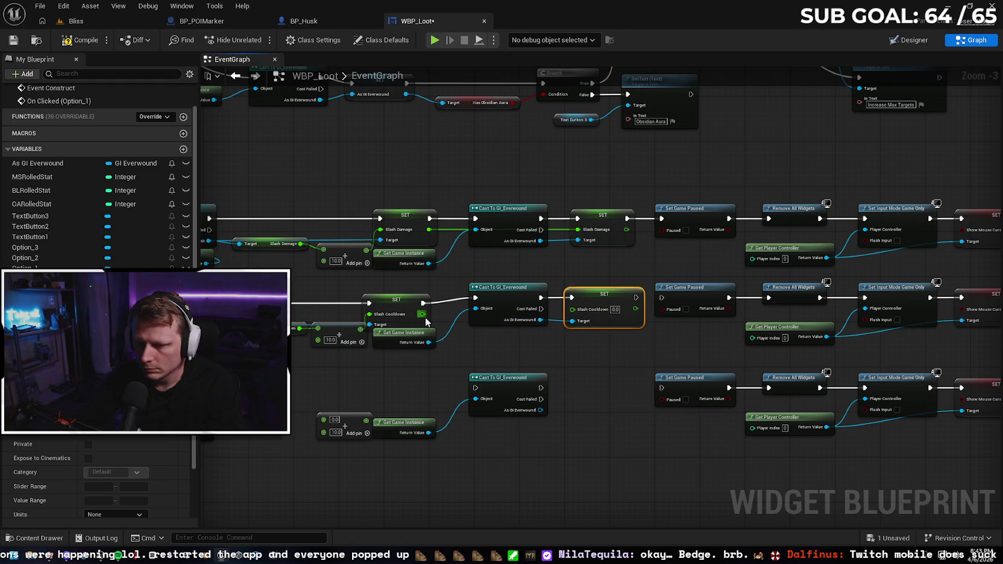
{"action": "left_click_drag", "start_coordinate": [423, 314], "coordinate": [575, 310]}
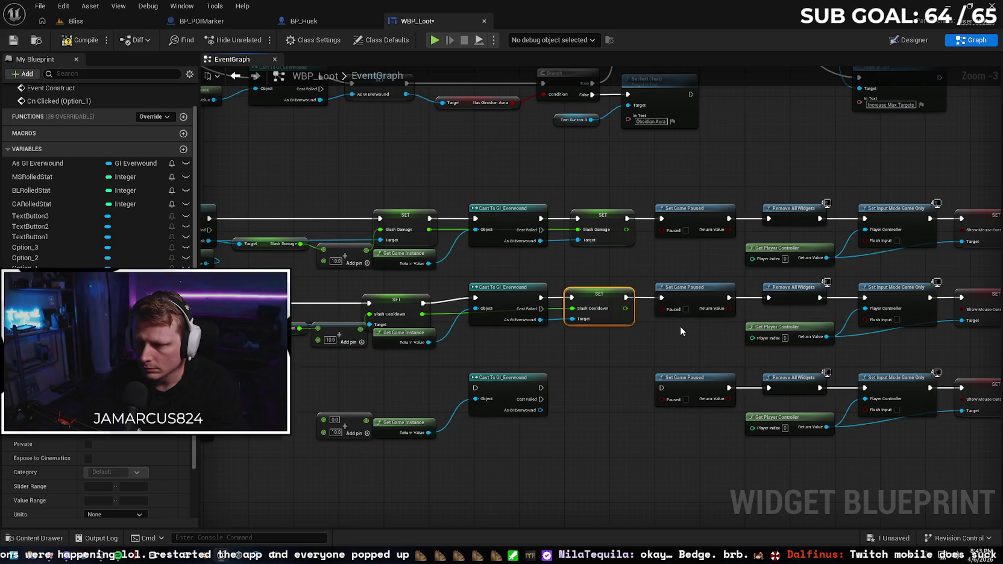
{"action": "mouse_move", "coordinate": [695, 339]}
{"action": "left_mouse_down"}
{"action": "mouse_move", "coordinate": [514, 331]}
{"action": "mouse_move", "coordinate": [683, 339]}
{"action": "left_mouse_up"}
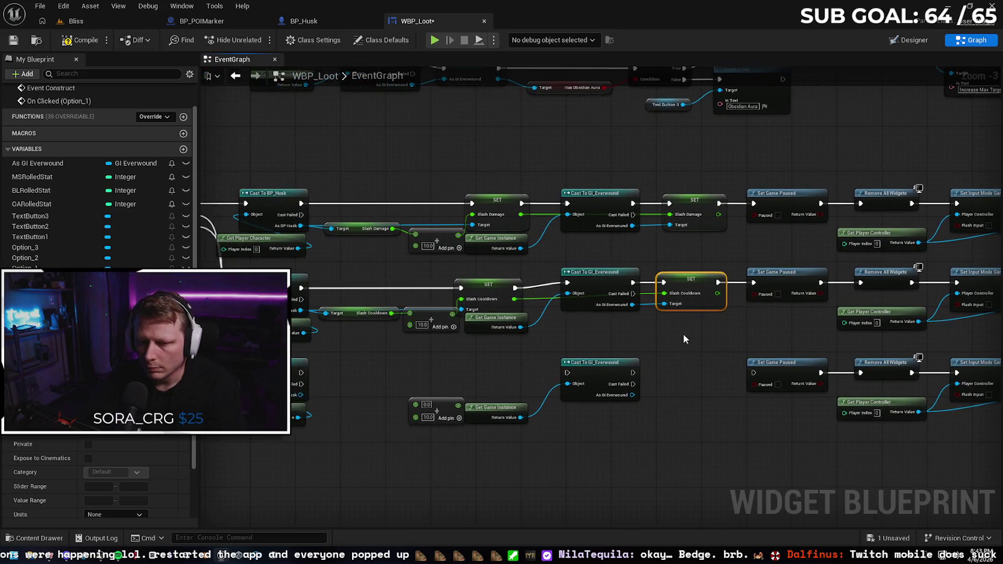
- Switch to BP_Husk and show the SlashCooldown float's details, default value 5.0
{"action": "left_click", "coordinate": [311, 22]}
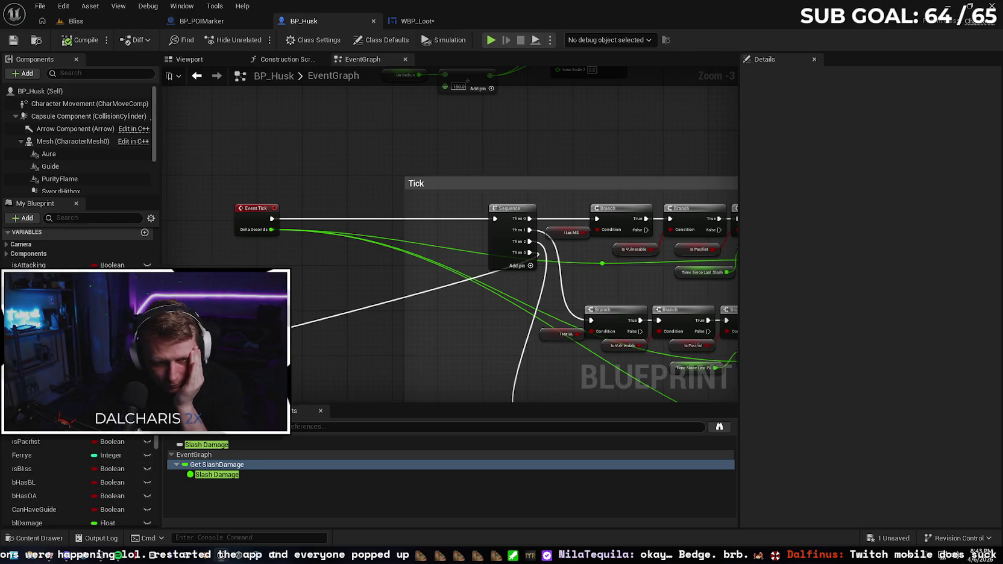
{"action": "left_click", "coordinate": [36, 360]}
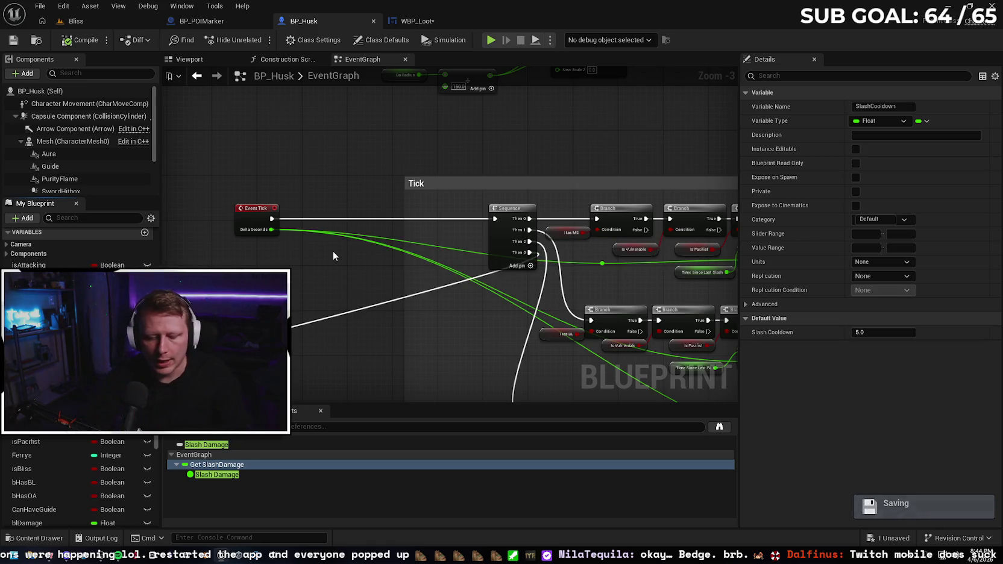
- Launch Windows Calculator with the calc command and move its window over the graph
{"action": "key", "text": "super+r"}
{"action": "type", "text": "calc"}
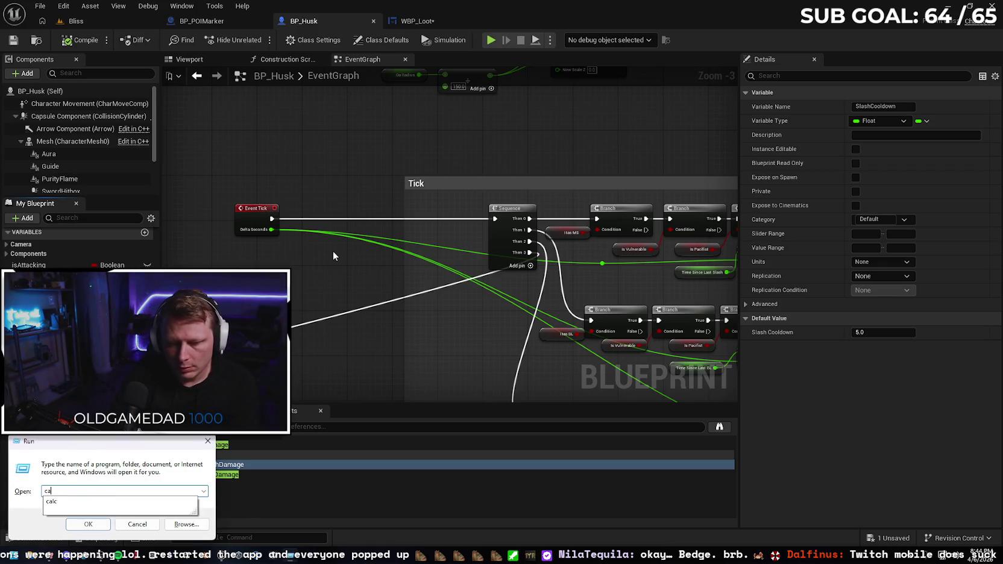
{"action": "key", "text": "Return"}
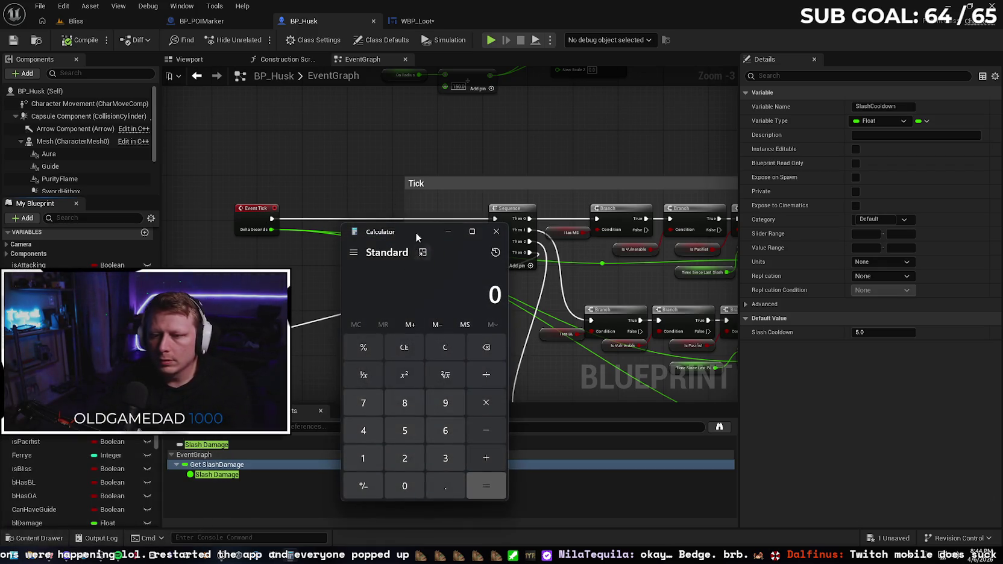
{"action": "left_click_drag", "start_coordinate": [416, 232], "coordinate": [404, 189]}
- Enter 5 in Calculator and divide it by 1.5 twice, reaching 2.2222
{"action": "type", "text": "5"}
{"action": "left_click", "coordinate": [460, 338]}
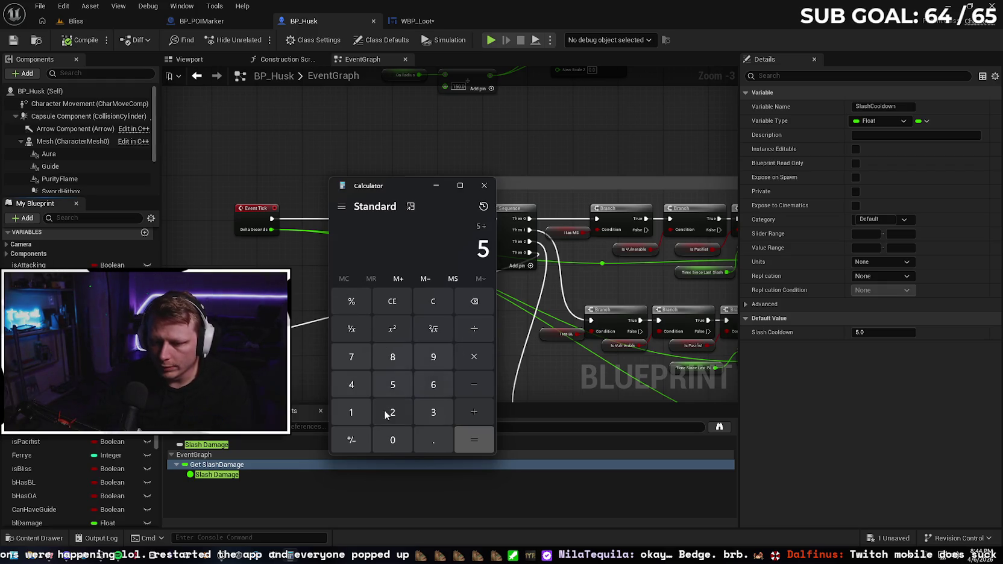
{"action": "left_click", "coordinate": [351, 411]}
{"action": "left_click", "coordinate": [432, 437]}
{"action": "left_click", "coordinate": [393, 386]}
{"action": "left_click", "coordinate": [476, 438]}
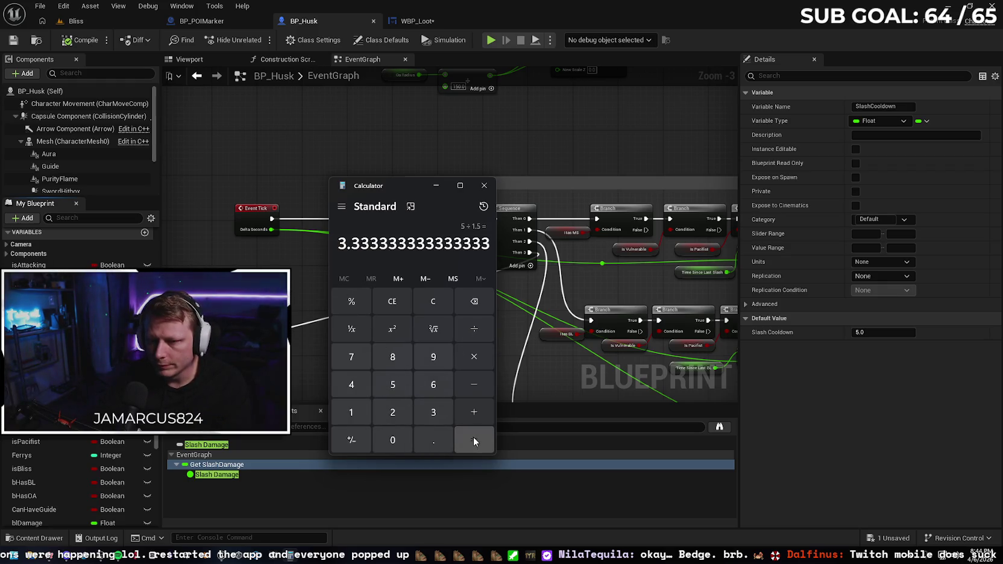
{"action": "left_click", "coordinate": [485, 327]}
{"action": "left_click", "coordinate": [351, 411]}
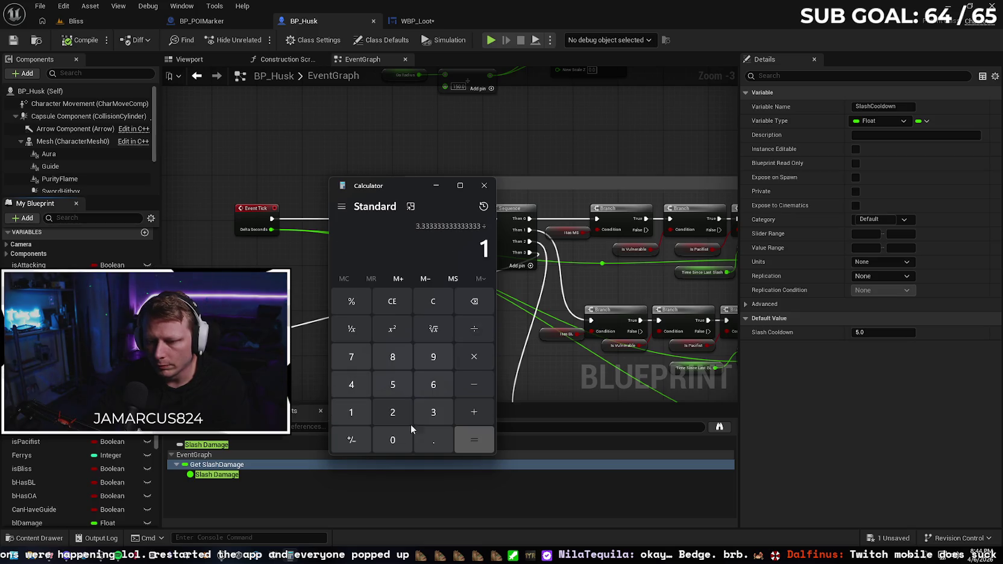
{"action": "left_click", "coordinate": [433, 440]}
{"action": "left_click", "coordinate": [392, 384]}
{"action": "left_click", "coordinate": [461, 433]}
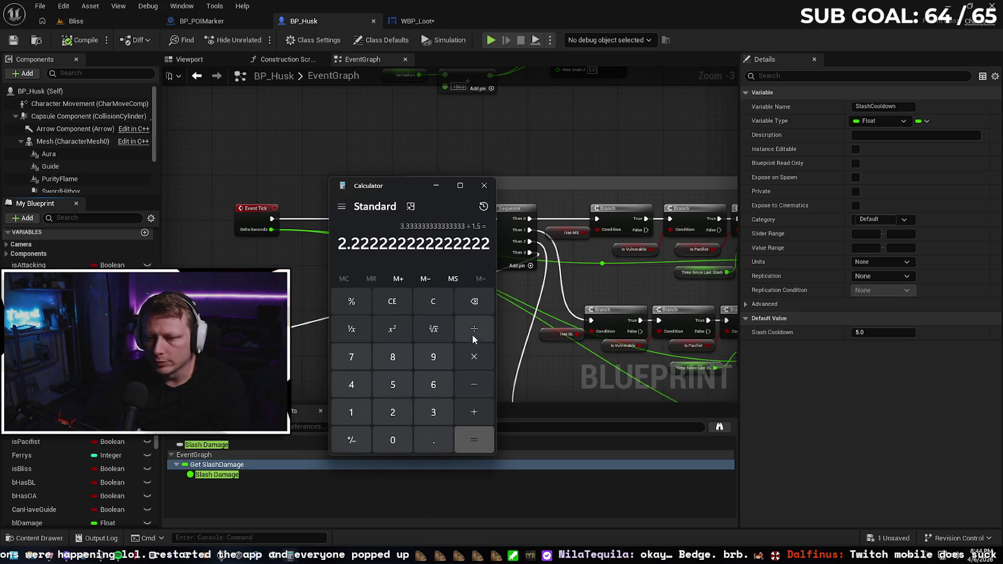
- Divide by 1.5 two more times, going from 2.2222 through 1.4815
{"action": "left_click", "coordinate": [473, 328]}
{"action": "left_click", "coordinate": [350, 411]}
{"action": "left_click", "coordinate": [433, 439]}
{"action": "left_click", "coordinate": [397, 392]}
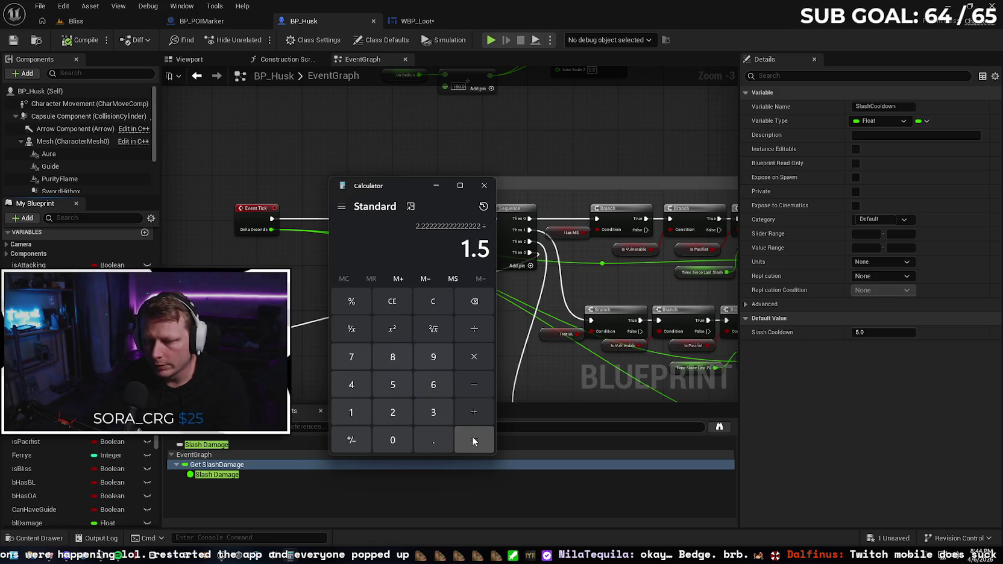
{"action": "left_click", "coordinate": [472, 436]}
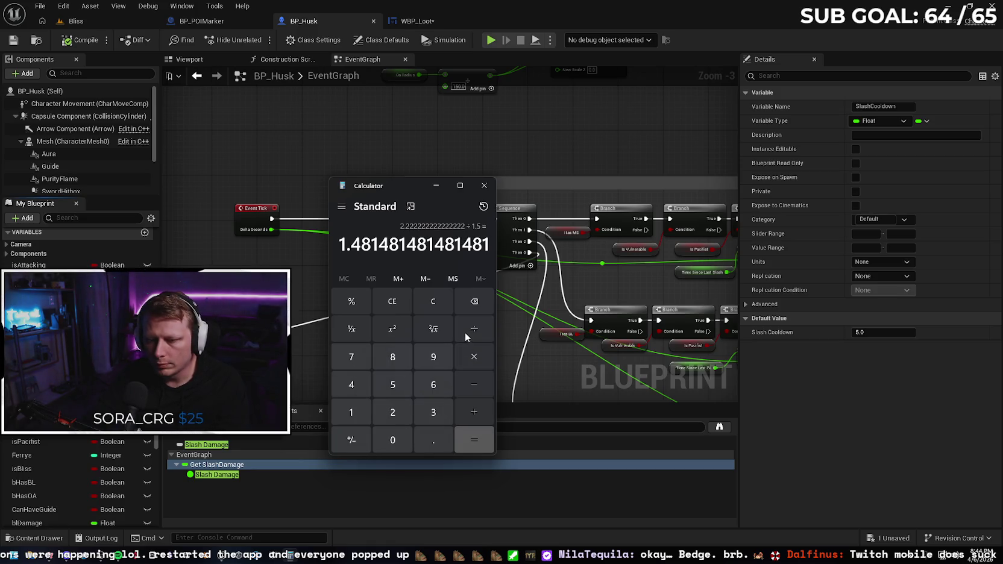
{"action": "left_click", "coordinate": [474, 329]}
{"action": "left_click", "coordinate": [351, 411]}
{"action": "left_click", "coordinate": [433, 440]}
{"action": "left_click", "coordinate": [393, 384]}
{"action": "left_click", "coordinate": [478, 441]}
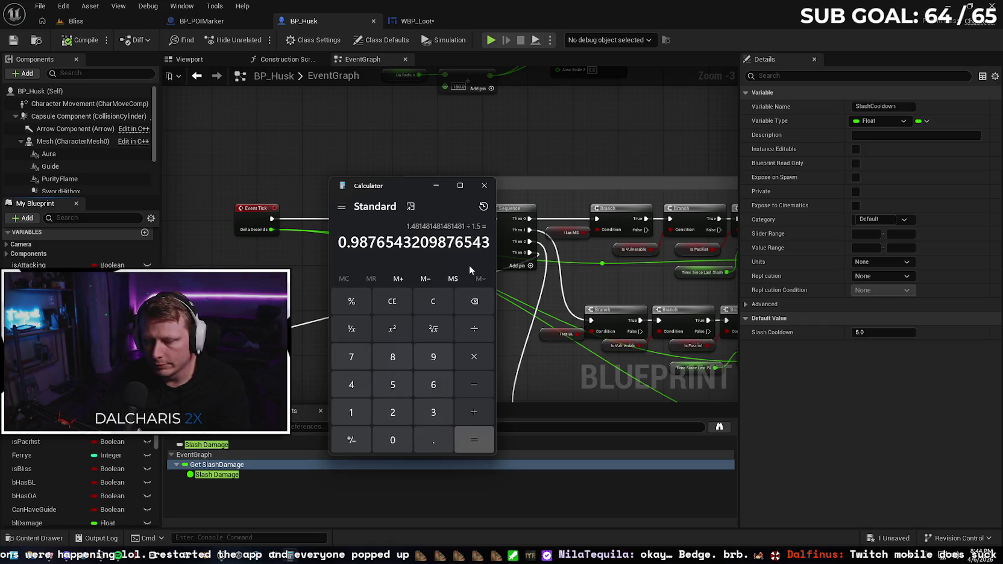
- Clear the calculator and try dividing 5 by 1
{"action": "left_click", "coordinate": [436, 303]}
{"action": "left_click", "coordinate": [392, 384]}
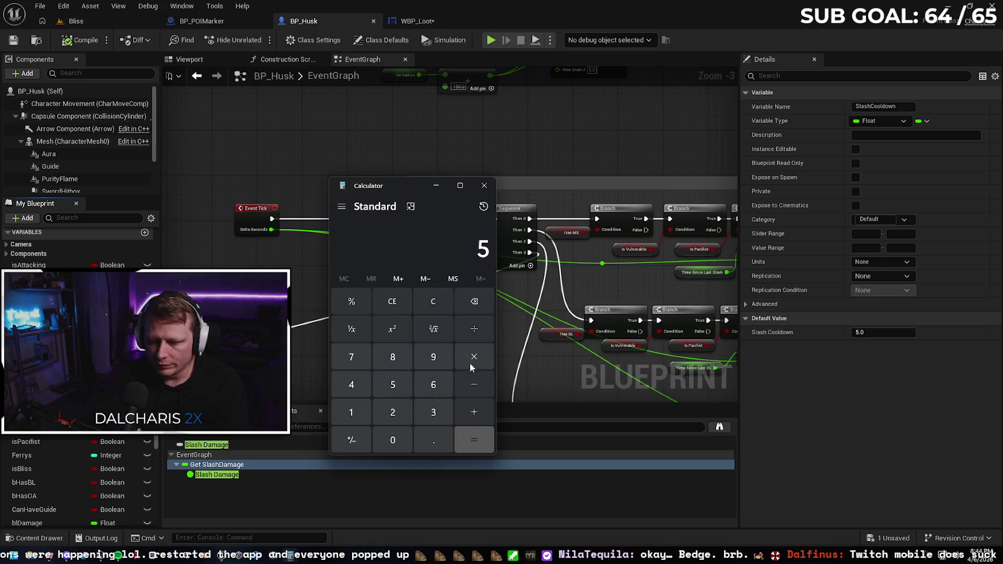
{"action": "left_click", "coordinate": [473, 328]}
{"action": "left_click", "coordinate": [368, 411]}
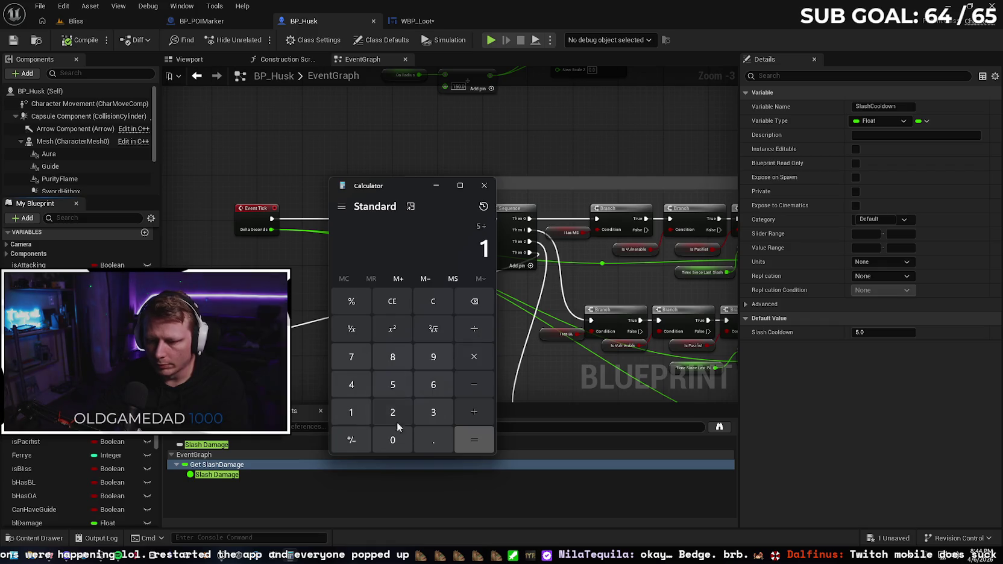
{"action": "left_click", "coordinate": [471, 442]}
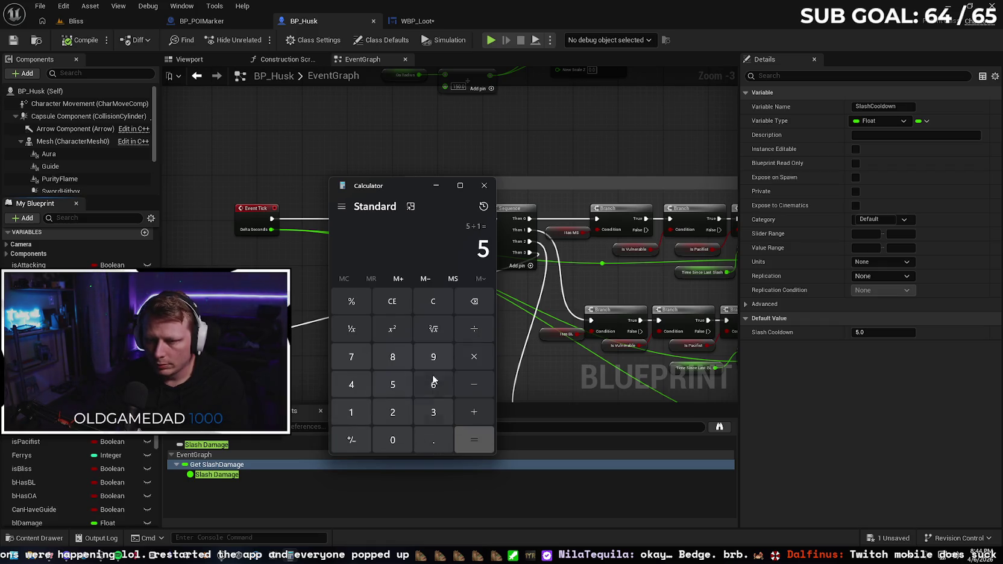
- Clear again and divide 5 by 1.1 twice, reaching 4.1322
{"action": "left_click", "coordinate": [429, 305]}
{"action": "left_click", "coordinate": [393, 390]}
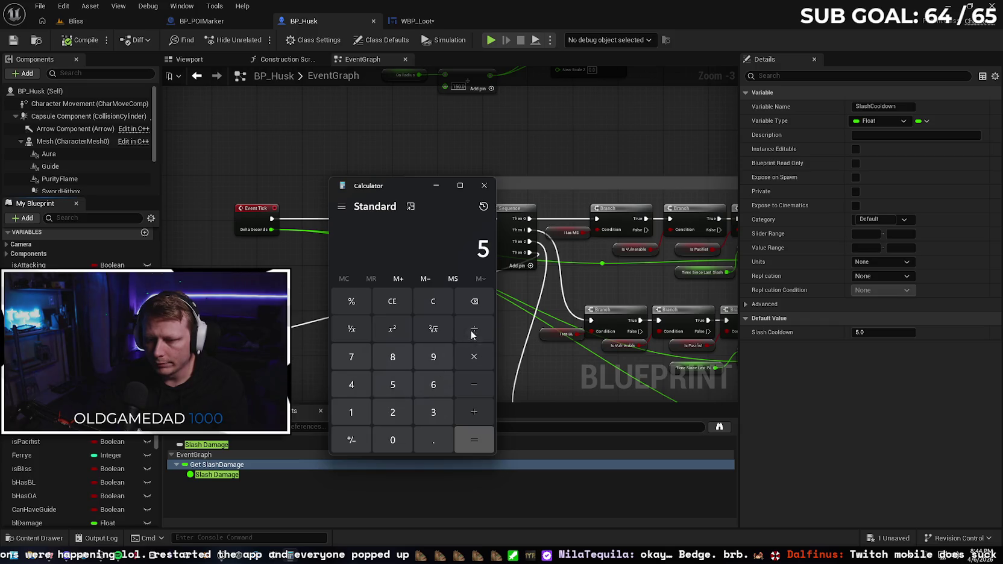
{"action": "left_click", "coordinate": [473, 328]}
{"action": "left_click", "coordinate": [364, 411]}
{"action": "left_click", "coordinate": [431, 437]}
{"action": "left_click", "coordinate": [356, 415]}
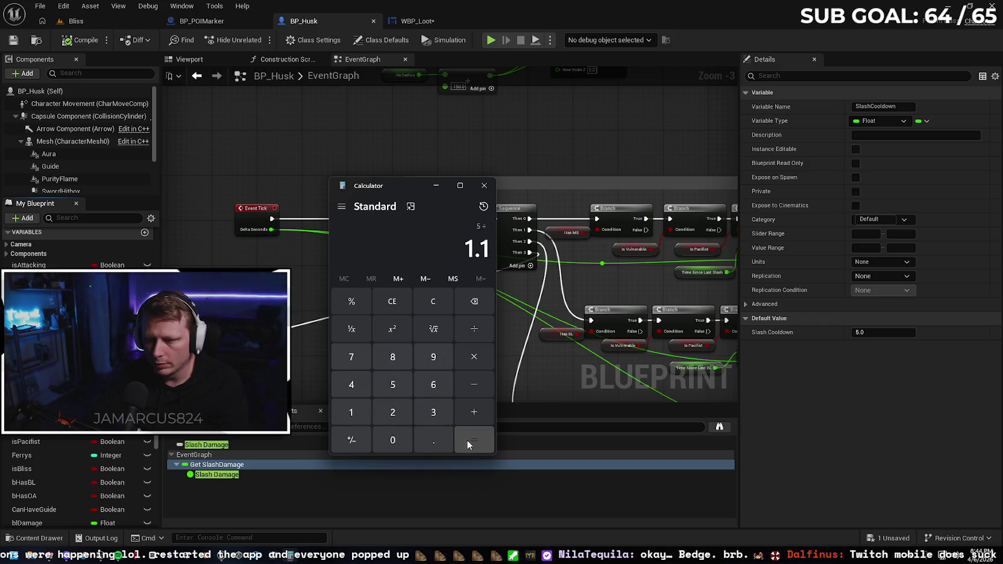
{"action": "left_click", "coordinate": [467, 439]}
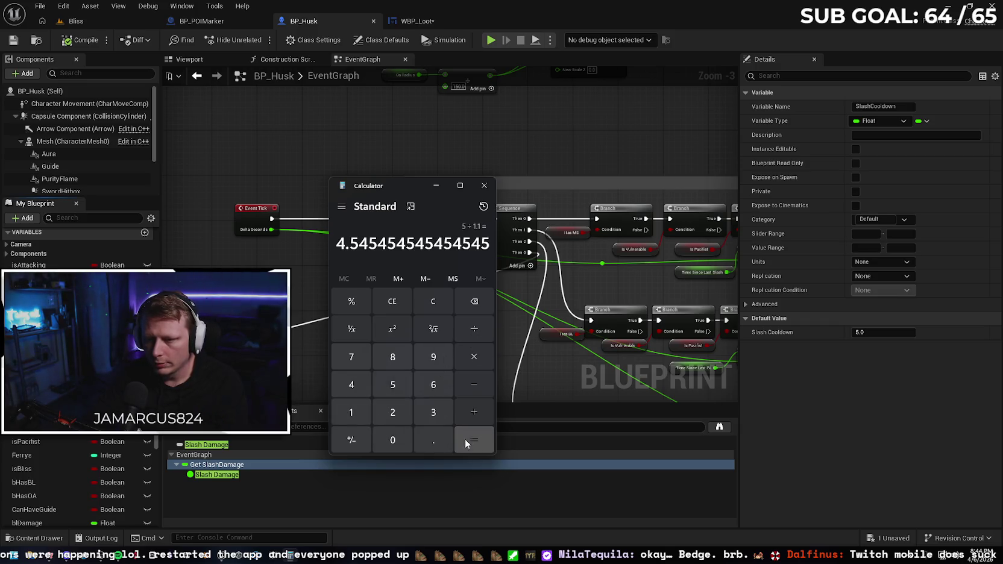
{"action": "left_click", "coordinate": [473, 328]}
{"action": "left_click", "coordinate": [354, 414]}
{"action": "left_click", "coordinate": [432, 439]}
{"action": "left_click", "coordinate": [360, 408]}
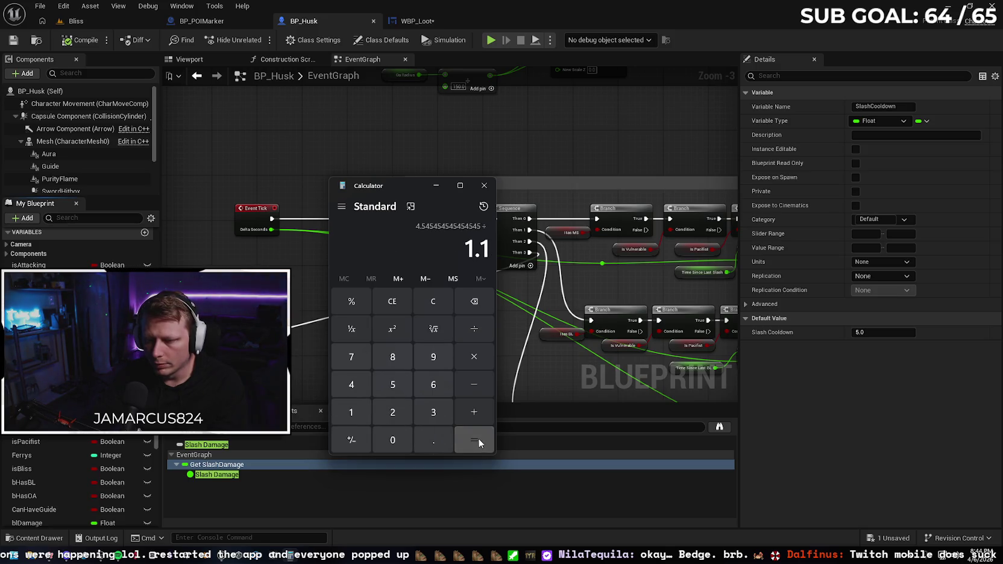
{"action": "left_click", "coordinate": [475, 438]}
- Divide by 1.1 twice more, taking 4.1322 down to 3.4151
{"action": "left_click", "coordinate": [474, 328]}
{"action": "left_click", "coordinate": [369, 412]}
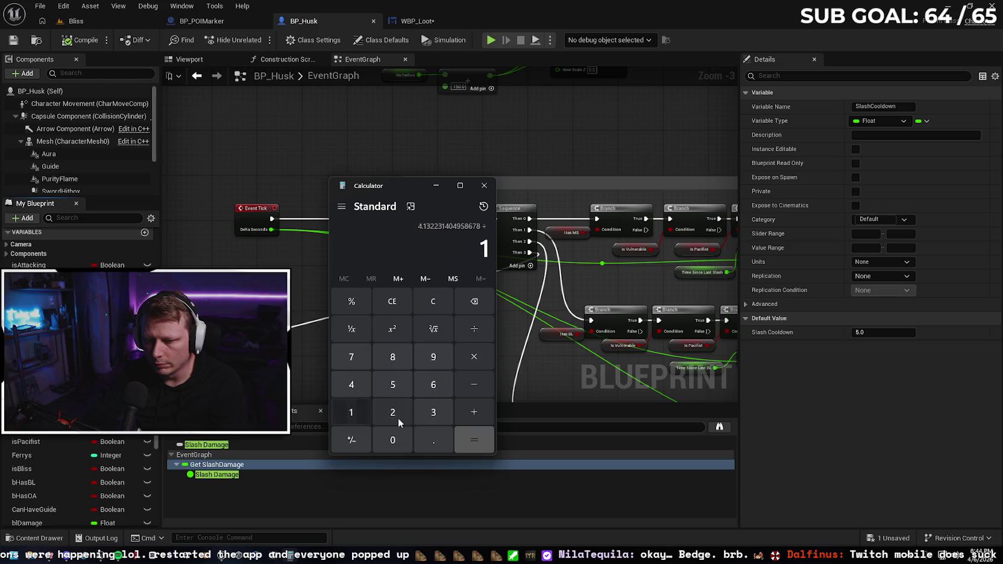
{"action": "left_click", "coordinate": [433, 440]}
{"action": "left_click", "coordinate": [357, 413]}
{"action": "left_click", "coordinate": [475, 441]}
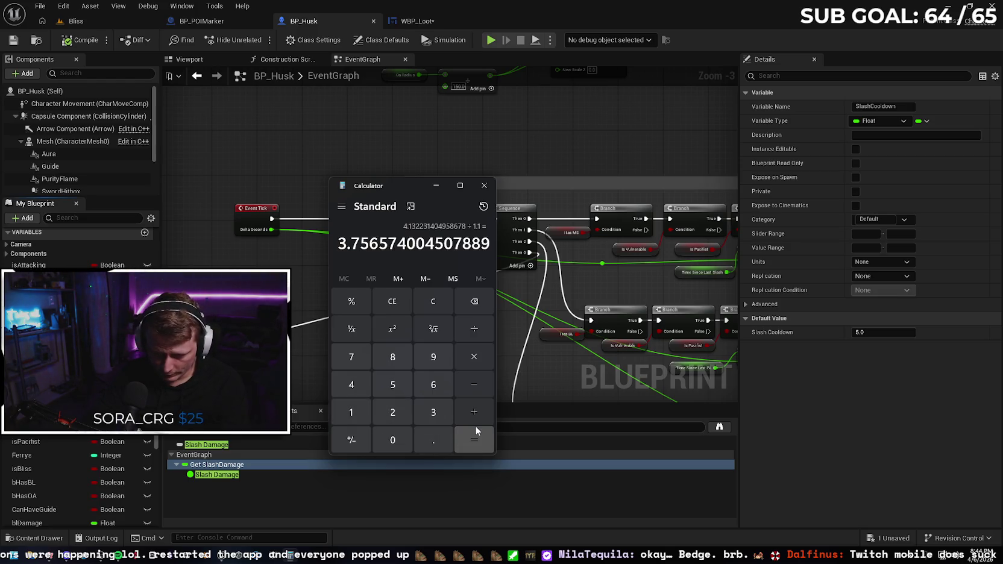
{"action": "left_click", "coordinate": [474, 329]}
{"action": "left_click", "coordinate": [351, 413]}
{"action": "left_click", "coordinate": [433, 439]}
{"action": "left_click", "coordinate": [351, 412]}
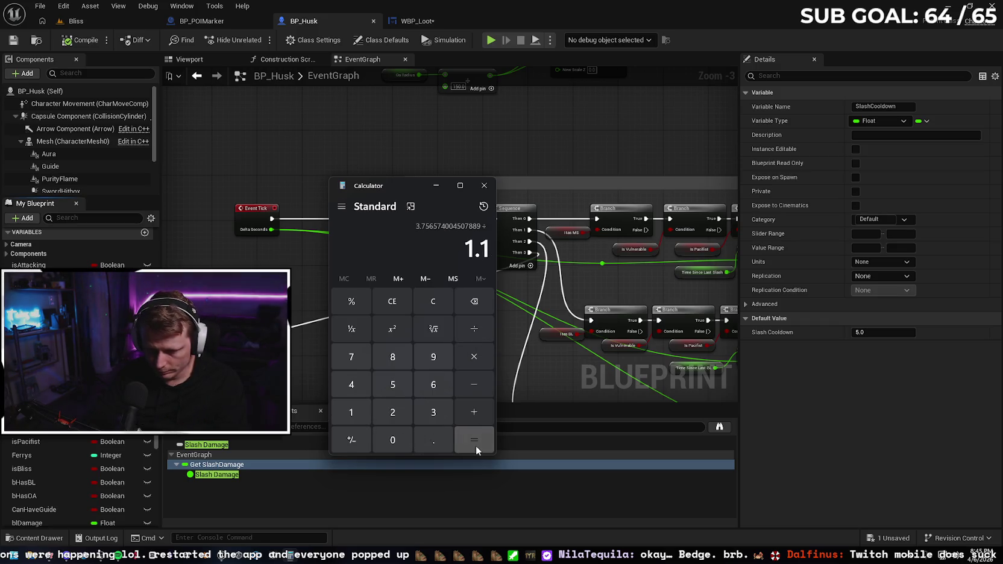
{"action": "left_click", "coordinate": [476, 445]}
- Continue dividing by 1.1 twice, from 3.4151 down to 2.8224
{"action": "left_click", "coordinate": [474, 328]}
{"action": "left_click", "coordinate": [351, 412]}
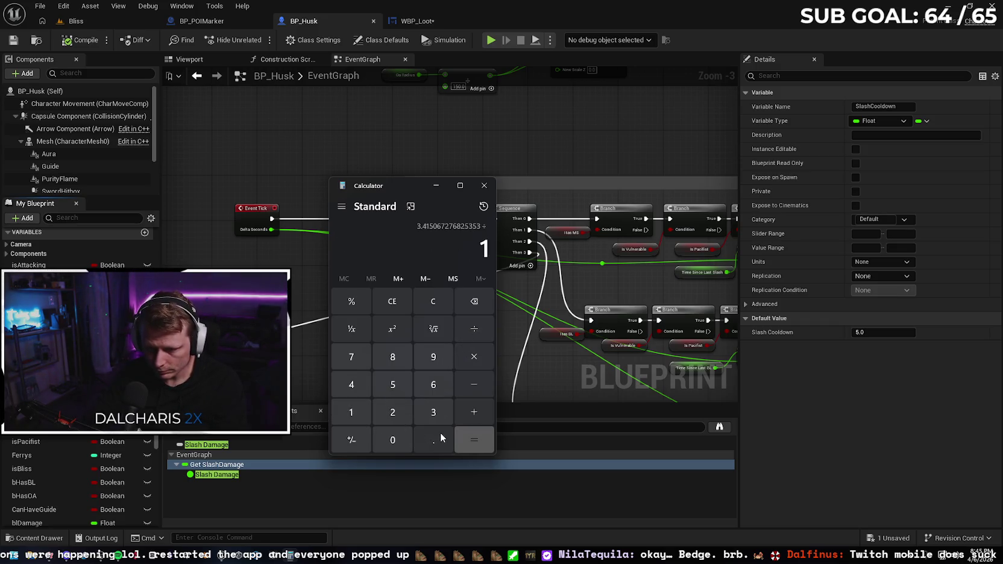
{"action": "left_click", "coordinate": [433, 440]}
{"action": "left_click", "coordinate": [351, 412]}
{"action": "left_click", "coordinate": [475, 439]}
{"action": "left_click", "coordinate": [474, 328]}
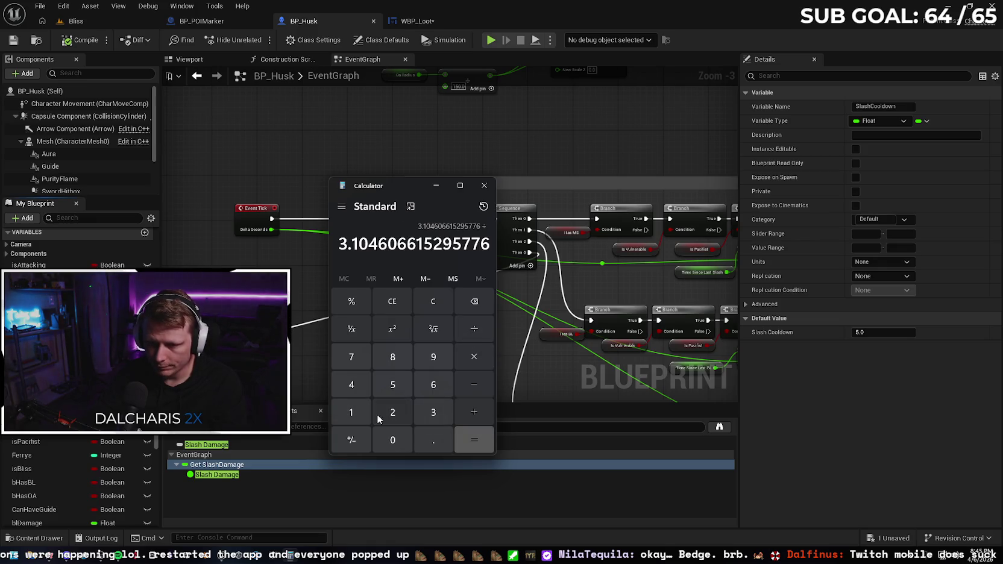
{"action": "left_click", "coordinate": [351, 412]}
{"action": "left_click", "coordinate": [433, 439]}
{"action": "left_click", "coordinate": [351, 413]}
{"action": "left_click", "coordinate": [480, 438]}
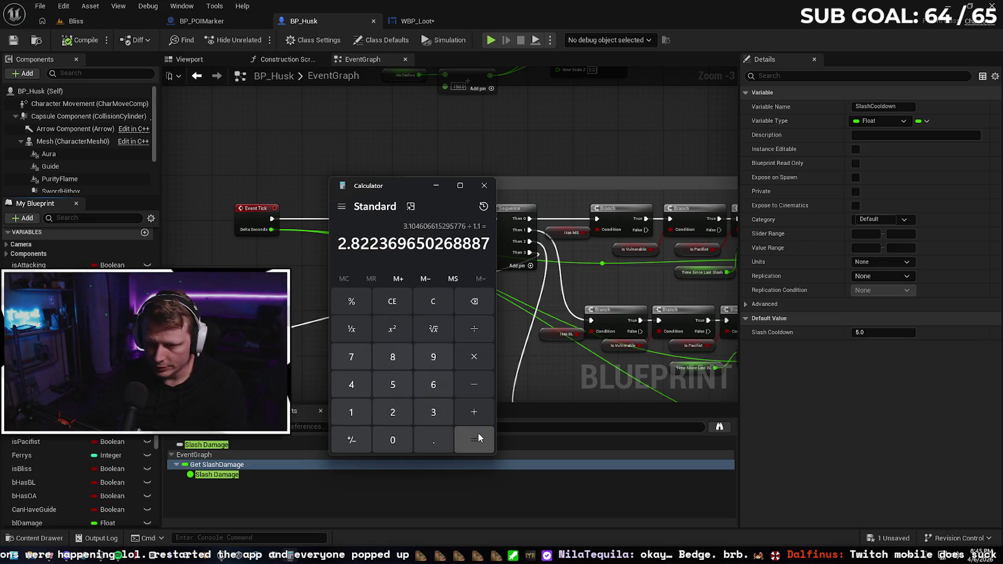
- Divide 2.8224 by 1.1 twice more to reach 2.332536901048667
{"action": "left_click", "coordinate": [473, 329]}
{"action": "left_click", "coordinate": [351, 412]}
{"action": "left_click", "coordinate": [432, 439]}
{"action": "left_click", "coordinate": [350, 413]}
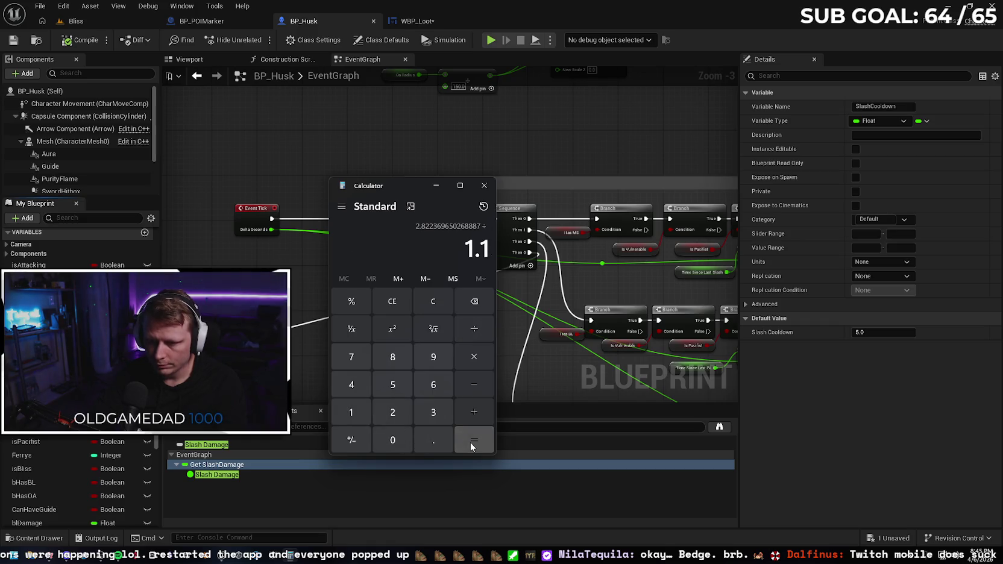
{"action": "left_click", "coordinate": [470, 442]}
{"action": "left_click", "coordinate": [474, 328]}
{"action": "left_click", "coordinate": [351, 412]}
{"action": "left_click", "coordinate": [429, 437]}
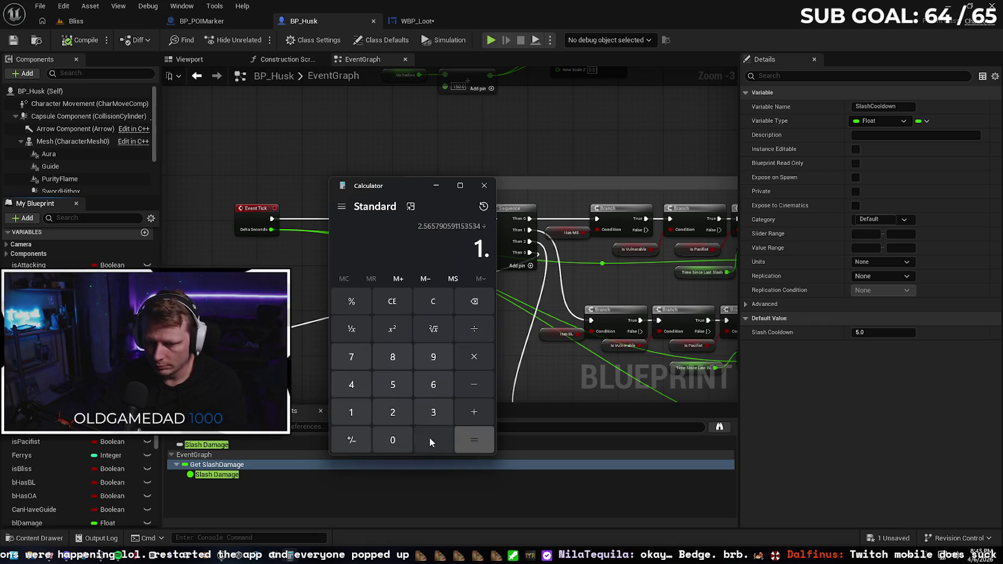
{"action": "left_click", "coordinate": [351, 412]}
{"action": "left_click", "coordinate": [473, 439]}
- Keep dividing by 1.1 twice, arriving at 1.927716447147659
{"action": "left_click", "coordinate": [474, 329]}
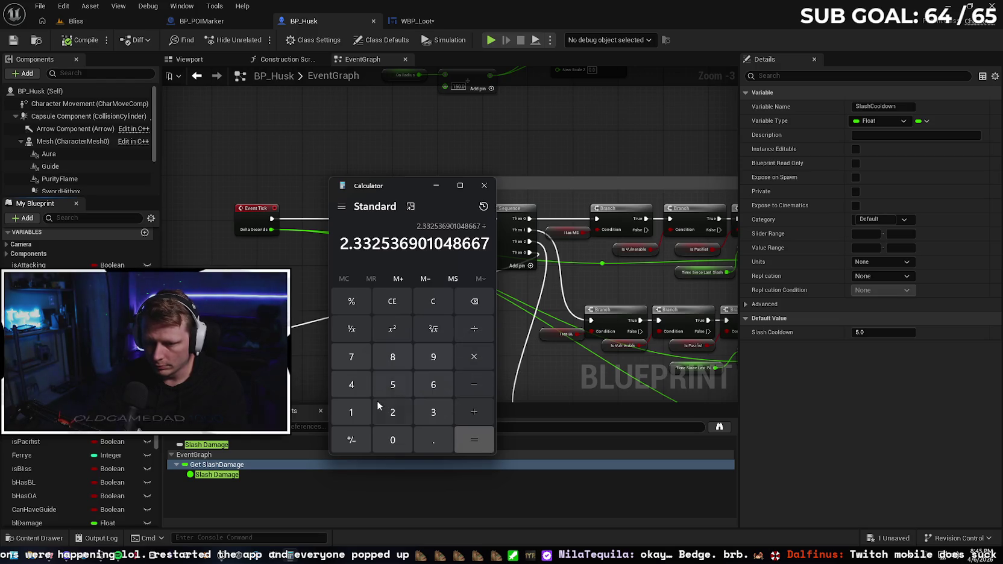
{"action": "left_click", "coordinate": [369, 413]}
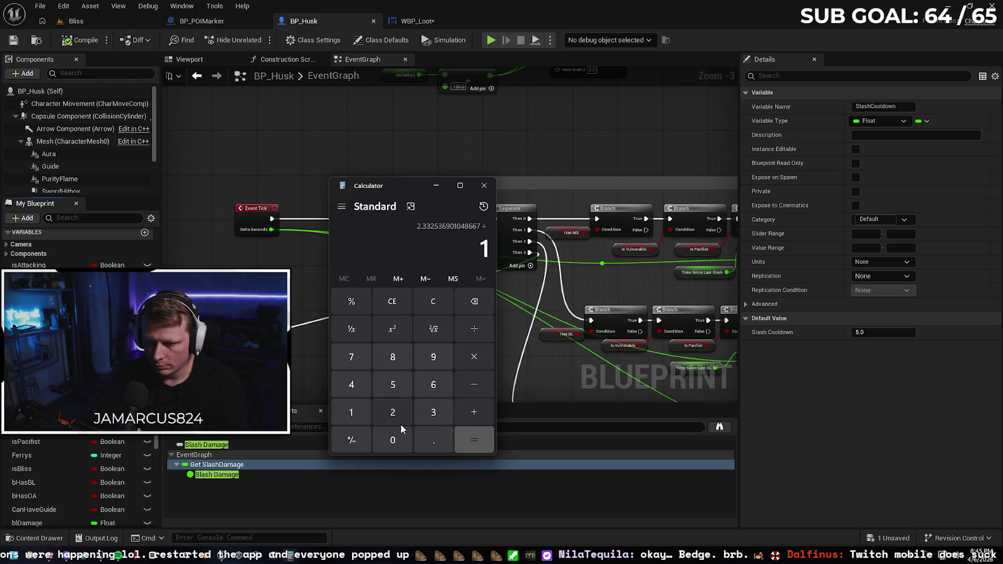
{"action": "left_click", "coordinate": [433, 440]}
{"action": "left_click", "coordinate": [350, 412]}
{"action": "left_click", "coordinate": [470, 442]}
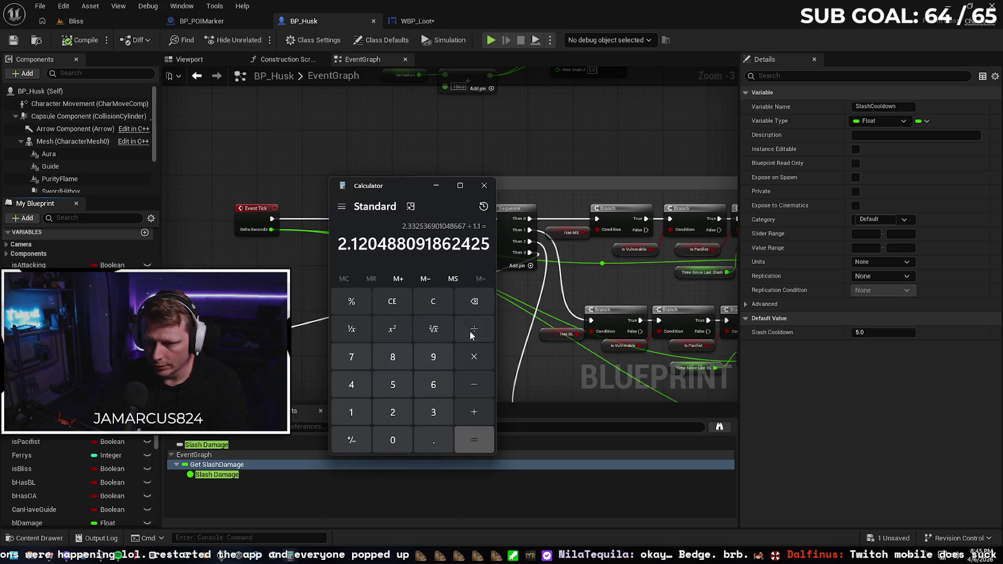
{"action": "left_click", "coordinate": [470, 333]}
{"action": "left_click", "coordinate": [357, 409]}
{"action": "left_click", "coordinate": [433, 439]}
{"action": "left_click", "coordinate": [359, 413]}
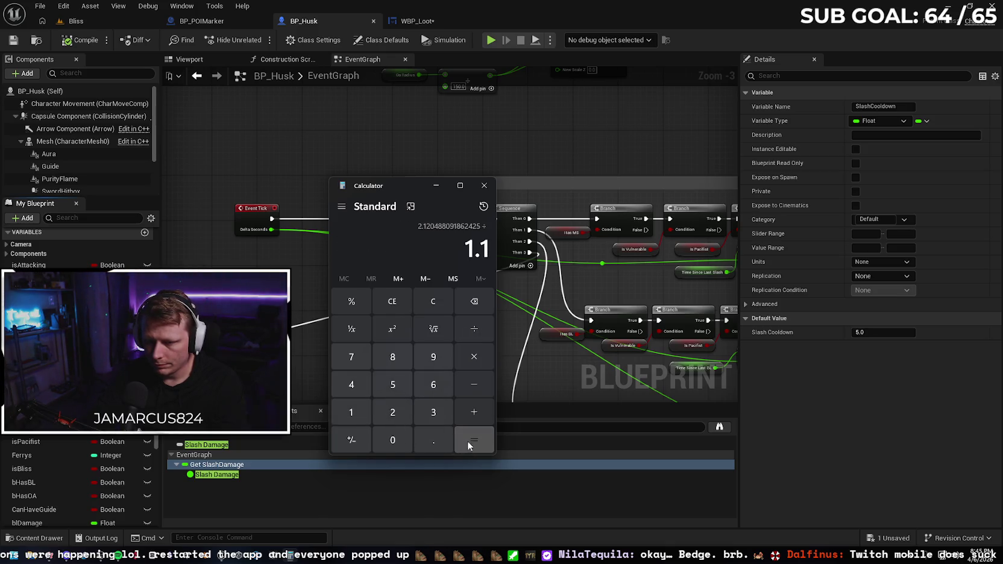
{"action": "left_click", "coordinate": [468, 441]}
- Divide by 1.1 twice more, through 1.752469497406962 to the final 1.593154088551784
{"action": "left_click", "coordinate": [474, 329]}
{"action": "left_click", "coordinate": [357, 411]}
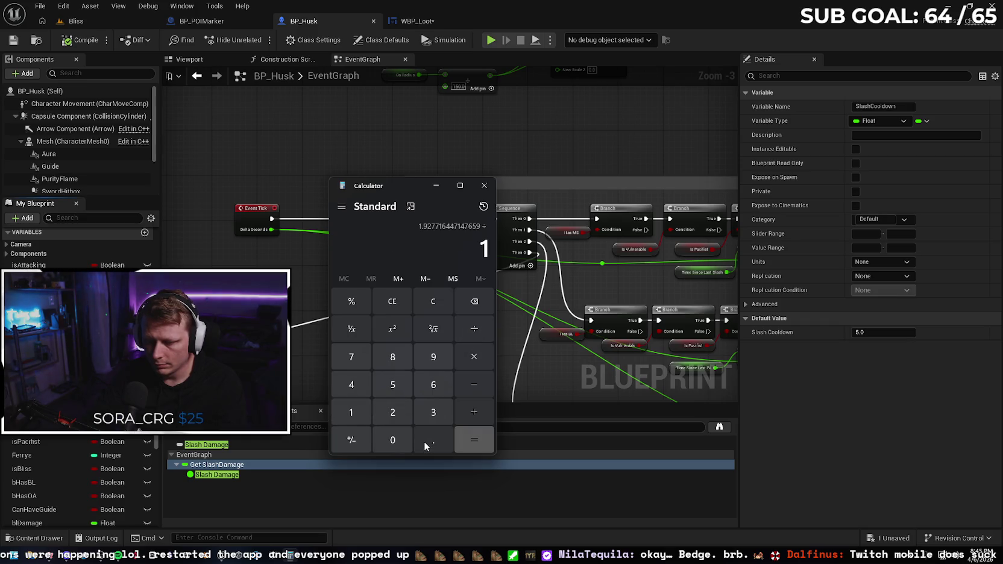
{"action": "left_click", "coordinate": [424, 441]}
{"action": "left_click", "coordinate": [357, 414]}
{"action": "left_click", "coordinate": [474, 443]}
{"action": "left_click", "coordinate": [470, 339]}
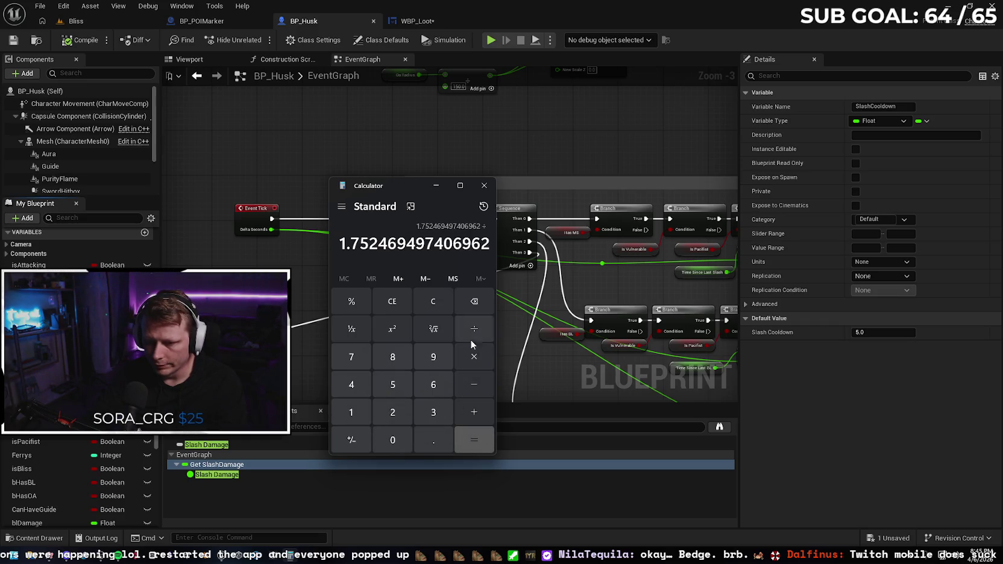
{"action": "left_click", "coordinate": [358, 411]}
{"action": "type", "text": "."}
{"action": "left_click", "coordinate": [362, 410]}
{"action": "left_click", "coordinate": [478, 436]}
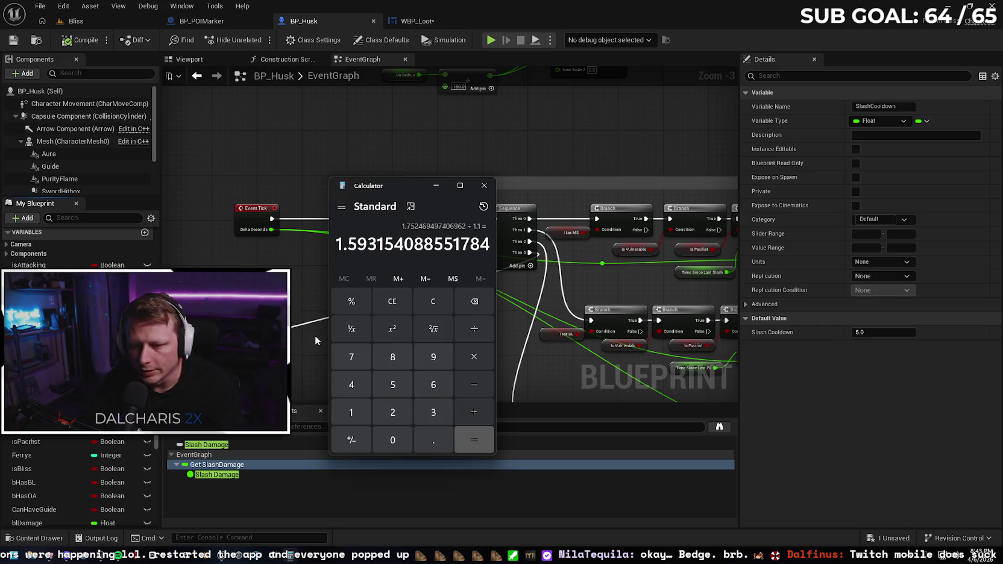
- Clear Calculator, nudge its window up, and compute 5 ÷ 1.2
{"action": "left_click", "coordinate": [434, 308]}
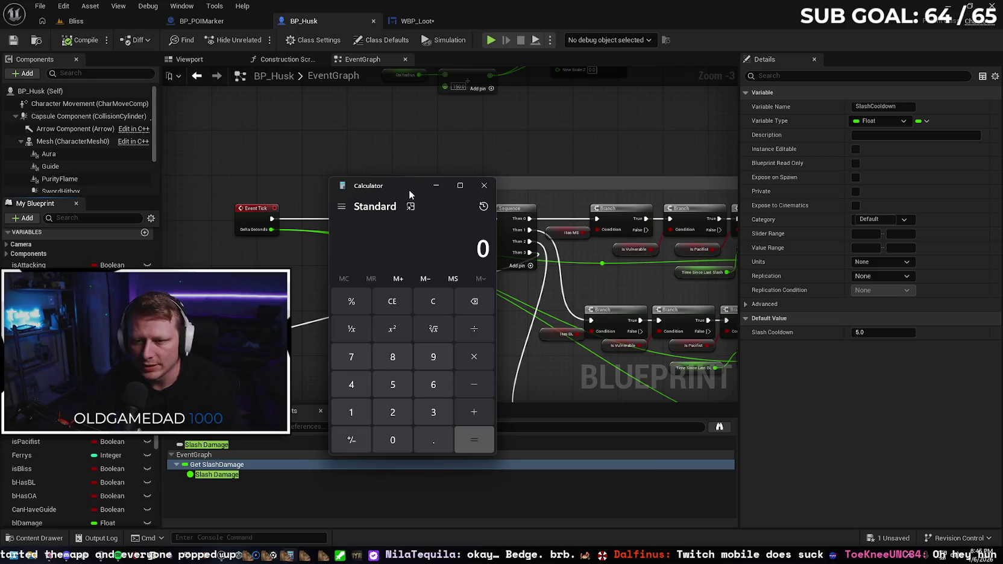
{"action": "left_click_drag", "start_coordinate": [410, 190], "coordinate": [406, 182]}
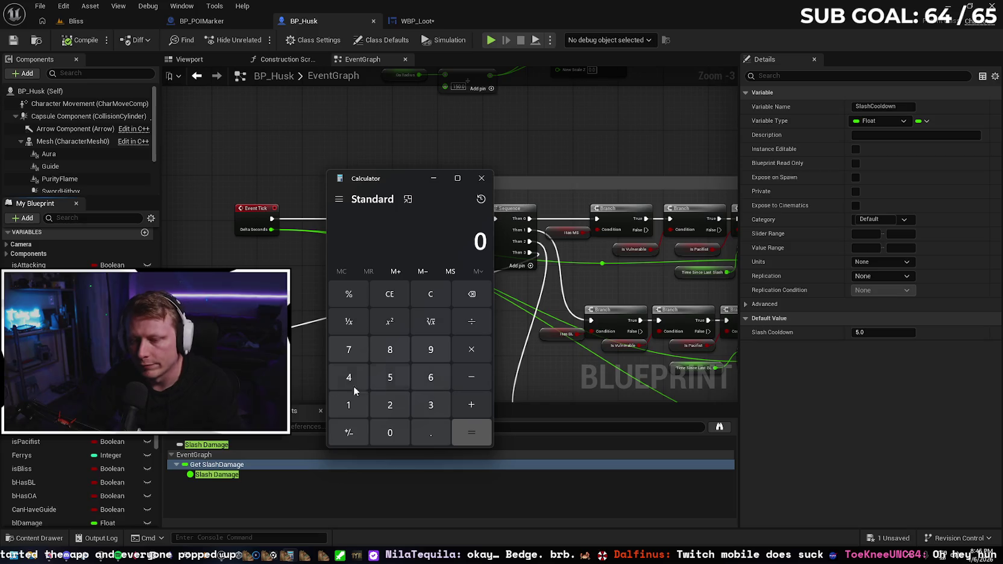
{"action": "left_click", "coordinate": [391, 377]}
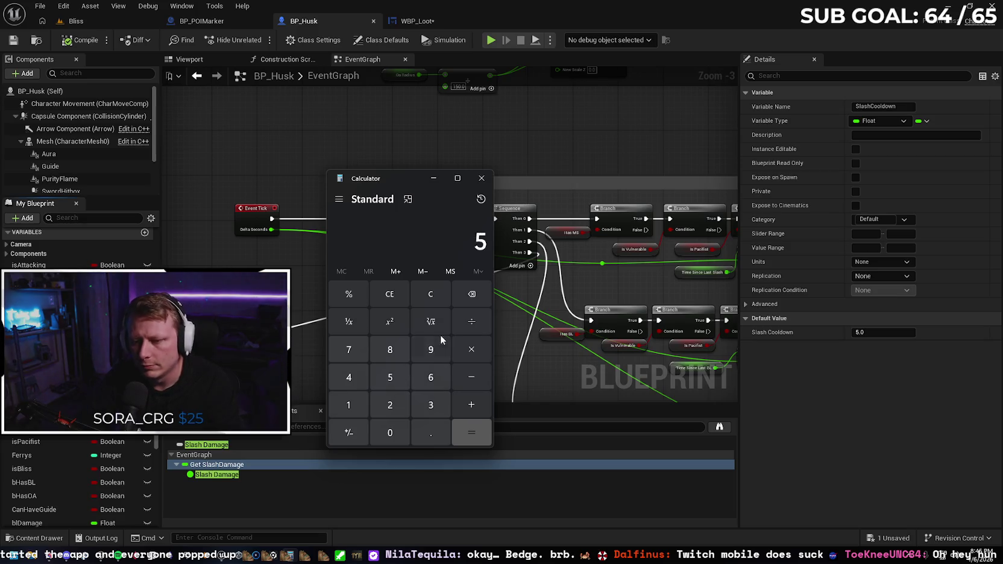
{"action": "left_click", "coordinate": [473, 322]}
{"action": "left_click", "coordinate": [349, 405]}
{"action": "left_click", "coordinate": [425, 429]}
{"action": "left_click", "coordinate": [393, 406]}
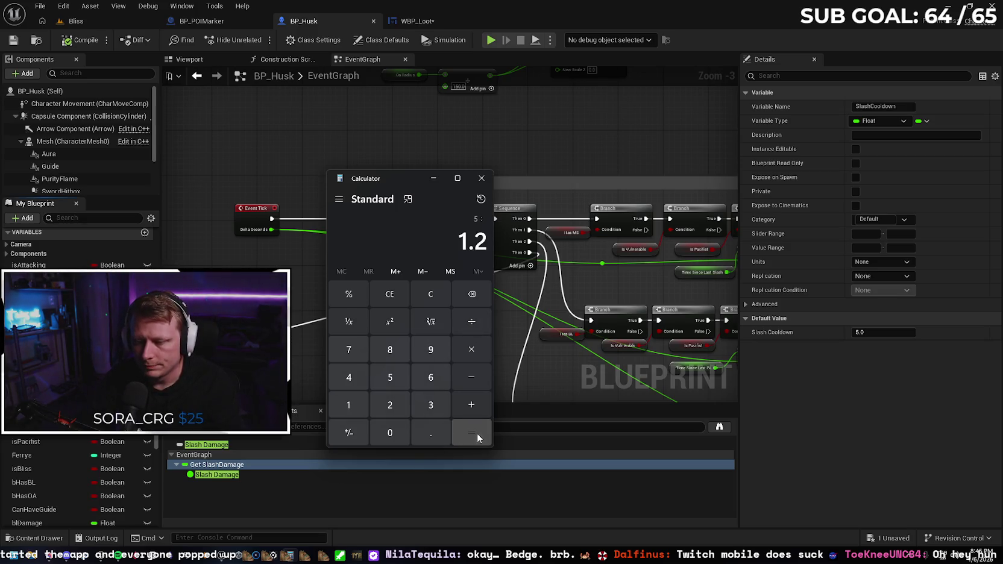
{"action": "left_click", "coordinate": [476, 433]}
- Divide by 1.2 twice more, through 3.4722222222222222 to 2.893518518518519
{"action": "left_click", "coordinate": [472, 321]}
{"action": "left_click", "coordinate": [348, 405]}
{"action": "left_click", "coordinate": [431, 433]}
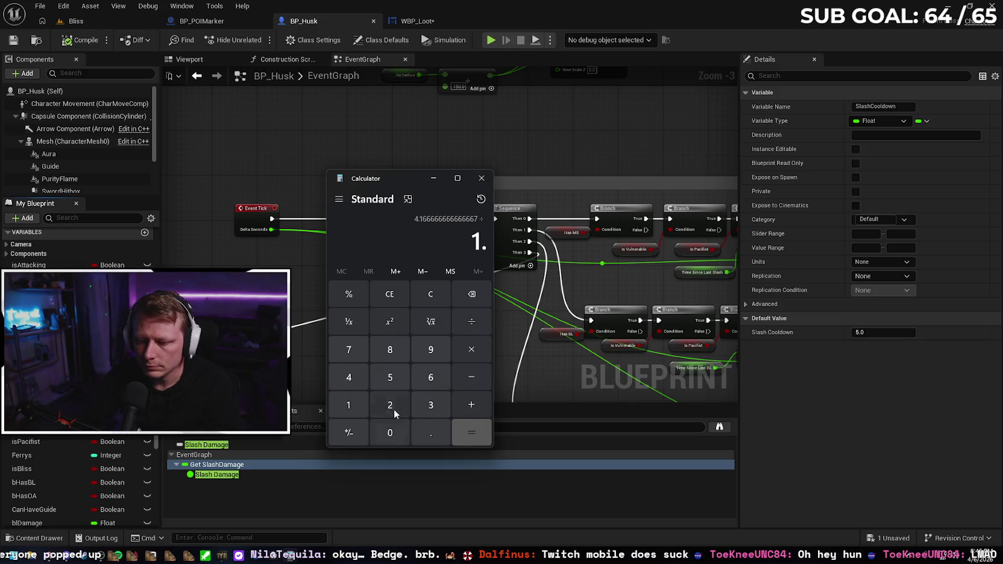
{"action": "left_click", "coordinate": [394, 405]}
{"action": "left_click", "coordinate": [471, 433]}
{"action": "left_click", "coordinate": [471, 321]}
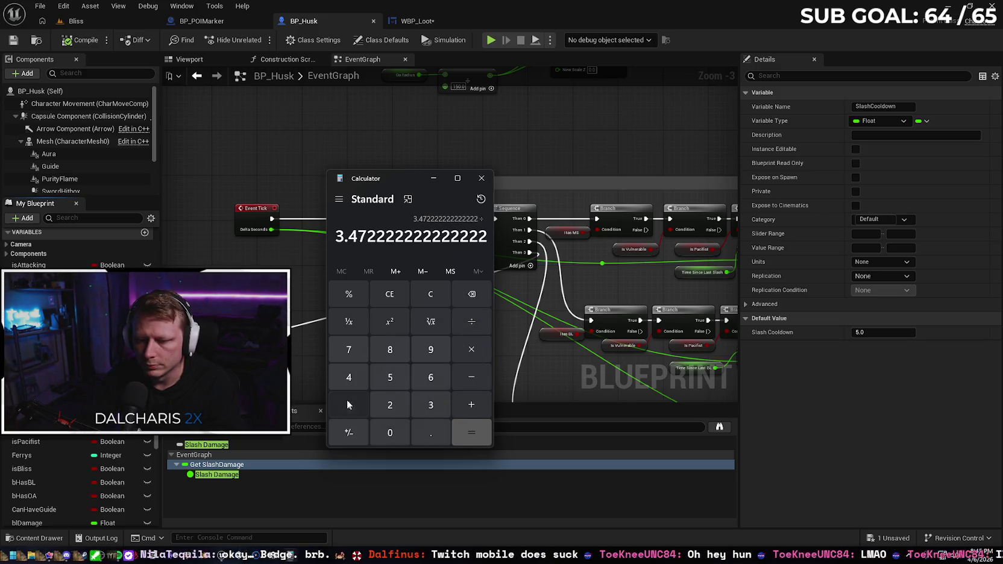
{"action": "left_click", "coordinate": [348, 405]}
{"action": "left_click", "coordinate": [430, 433]}
{"action": "left_click", "coordinate": [390, 405]}
{"action": "left_click", "coordinate": [472, 433]}
- Keep dividing by 1.2, via 2.411265432098765 down to 2.009387860082305
{"action": "left_click", "coordinate": [471, 321]}
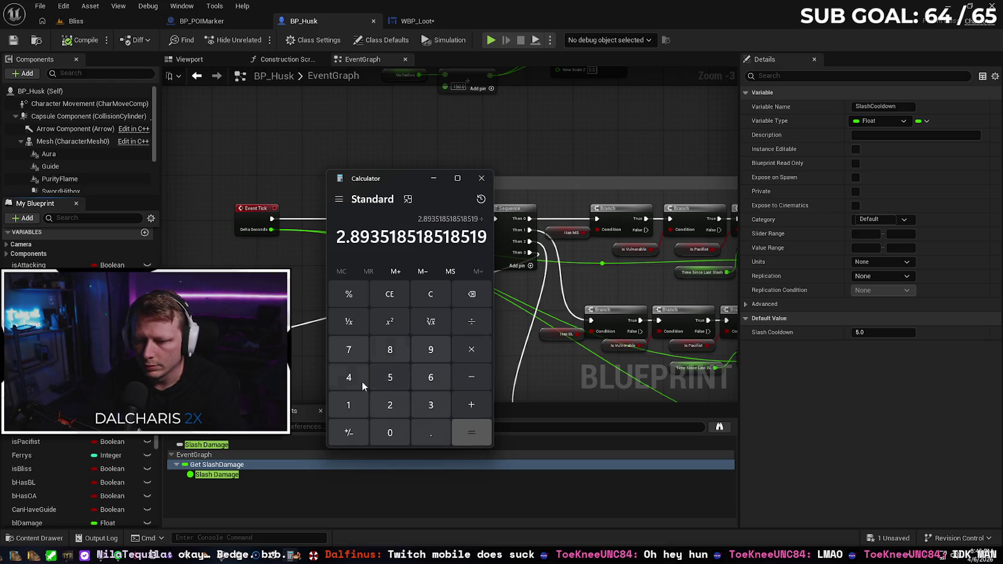
{"action": "left_click", "coordinate": [348, 405]}
{"action": "left_click", "coordinate": [431, 432]}
{"action": "left_click", "coordinate": [390, 405]}
{"action": "left_click", "coordinate": [472, 433]}
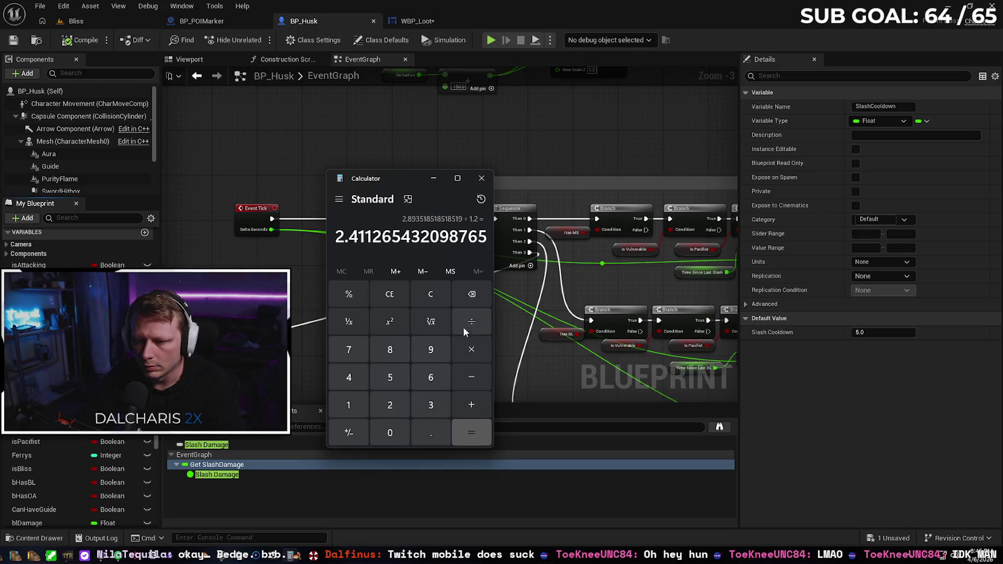
{"action": "left_click", "coordinate": [465, 331]}
{"action": "left_click", "coordinate": [349, 405]}
{"action": "left_click", "coordinate": [430, 433]}
{"action": "left_click", "coordinate": [390, 405]}
{"action": "left_click", "coordinate": [472, 433]}
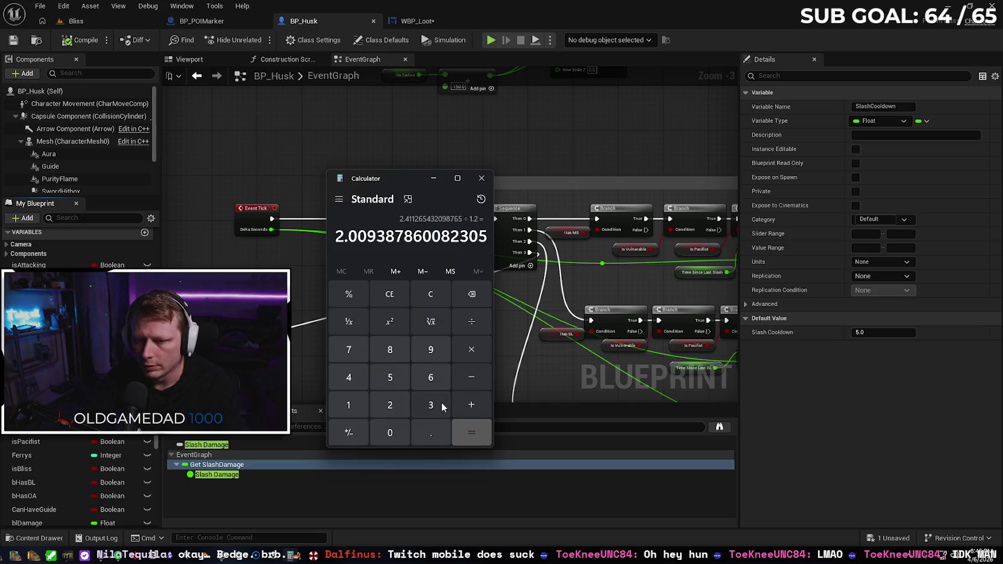
- Divide by 1.2 two more times, via 1.67448988340192 to 1.395408236168267
{"action": "left_click", "coordinate": [471, 321]}
{"action": "left_click", "coordinate": [349, 405]}
{"action": "left_click", "coordinate": [431, 433]}
{"action": "left_click", "coordinate": [390, 405]}
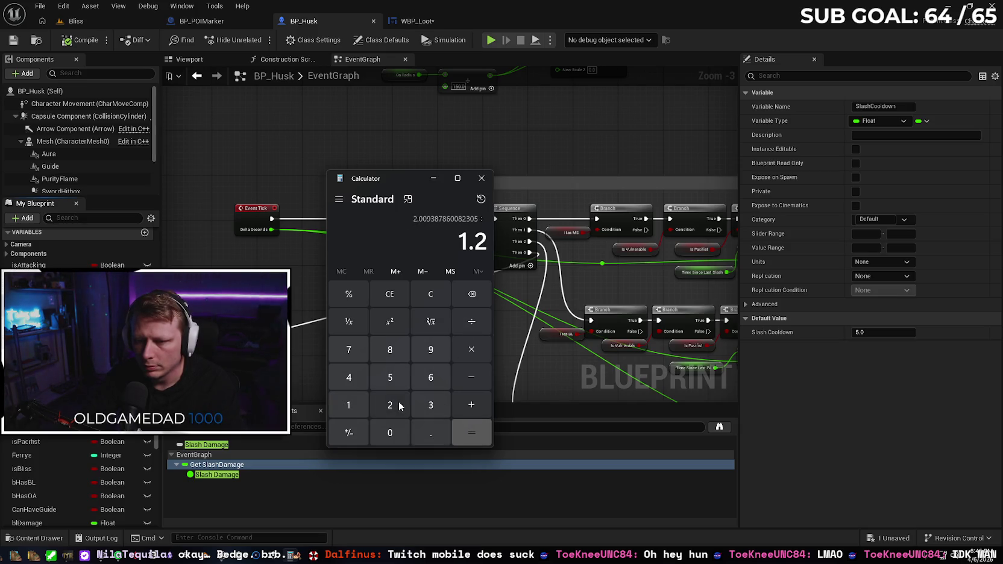
{"action": "left_click", "coordinate": [469, 431]}
{"action": "left_click", "coordinate": [471, 321]}
{"action": "left_click", "coordinate": [348, 405]}
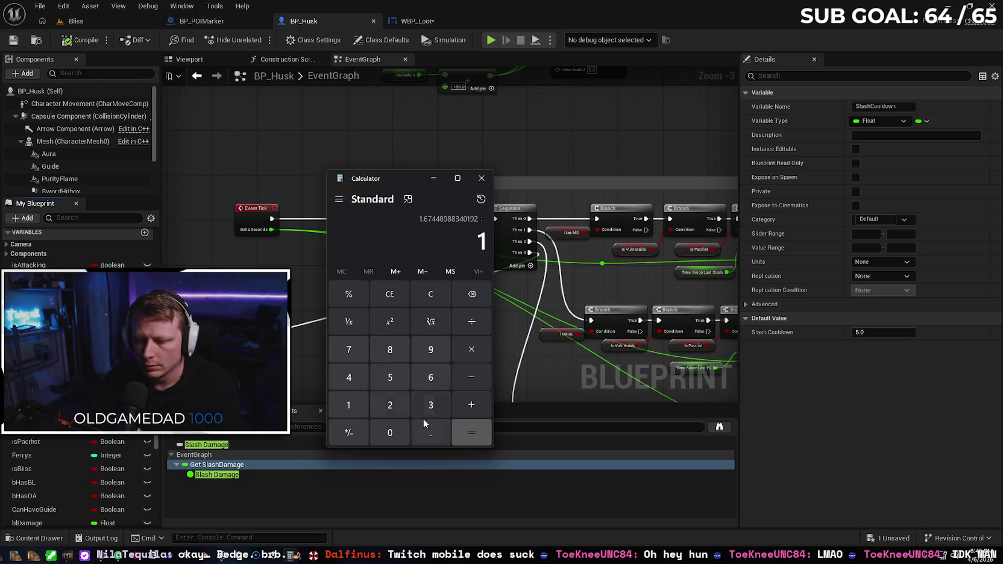
{"action": "left_click", "coordinate": [430, 433]}
{"action": "left_click", "coordinate": [390, 405]}
{"action": "left_click", "coordinate": [472, 433]}
- Continue ÷ 1.2 twice, via 1.162840196806889 down to 0.9690334973390743
{"action": "left_click", "coordinate": [472, 321]}
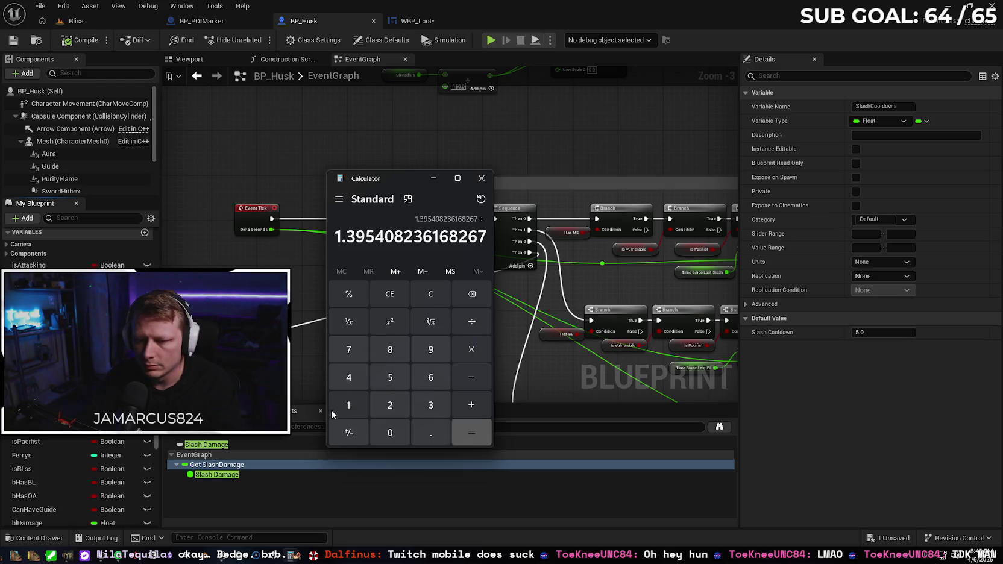
{"action": "left_click", "coordinate": [348, 405]}
{"action": "left_click", "coordinate": [430, 433]}
{"action": "left_click", "coordinate": [390, 405]}
{"action": "left_click", "coordinate": [472, 433]}
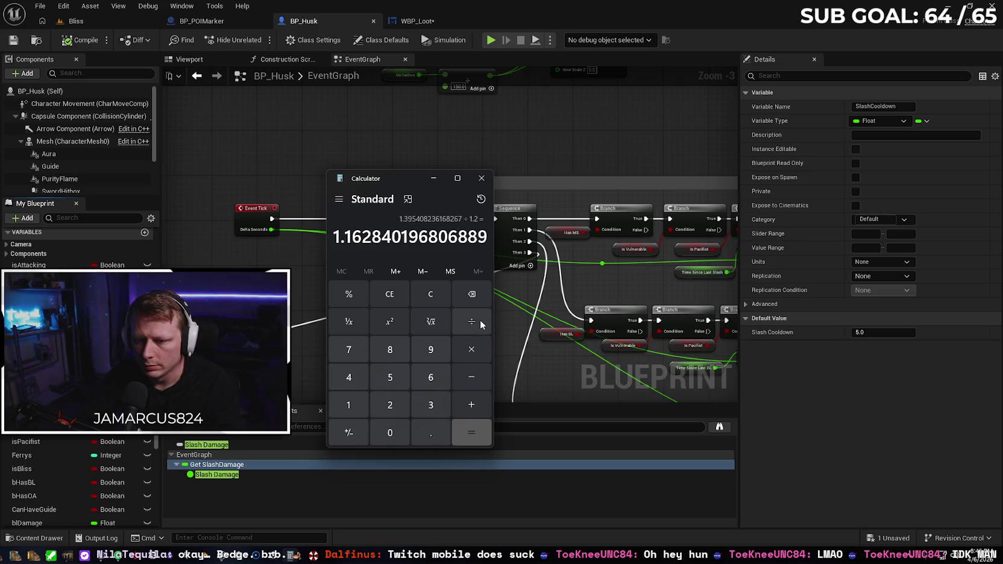
{"action": "left_click", "coordinate": [482, 325]}
{"action": "left_click", "coordinate": [348, 405]}
{"action": "left_click", "coordinate": [431, 433]}
{"action": "left_click", "coordinate": [390, 405]}
{"action": "left_click", "coordinate": [467, 433]}
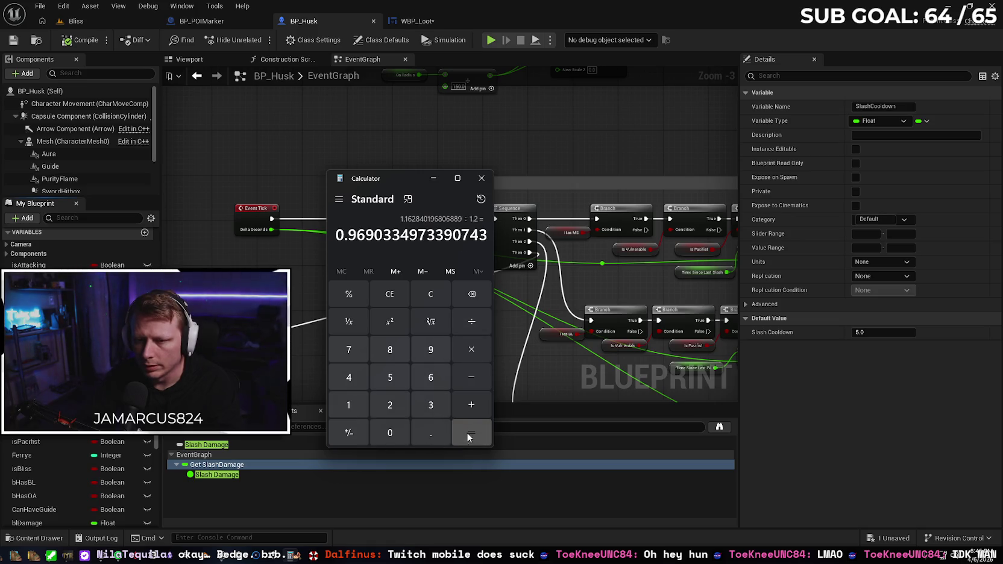
- Divide by 1.2 twice more, via 0.8075279144492286 to 0.6729399287076905
{"action": "key", "text": "slash"}
{"action": "type", "text": "1.2"}
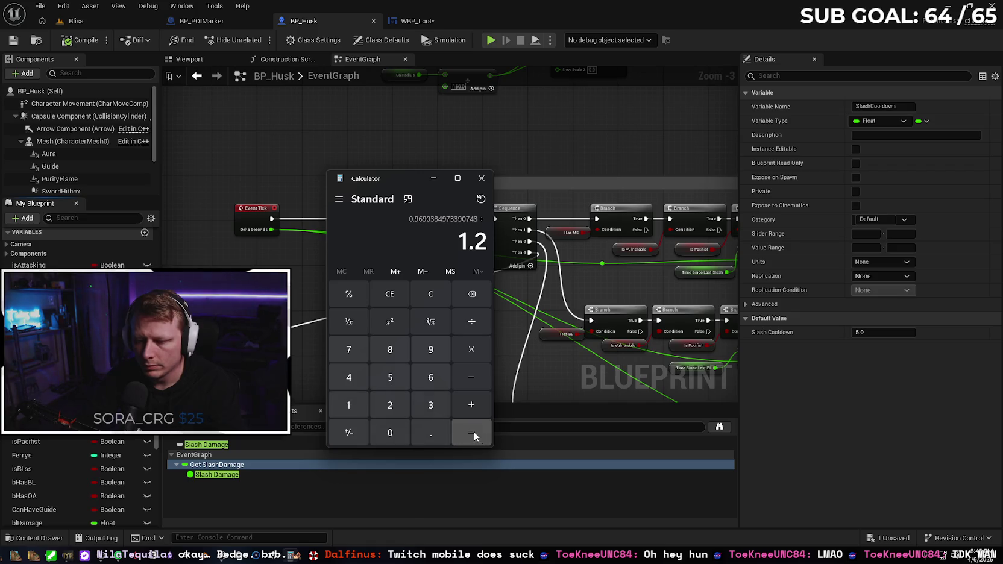
{"action": "left_click", "coordinate": [475, 435]}
{"action": "left_click", "coordinate": [471, 322]}
{"action": "left_click", "coordinate": [358, 403]}
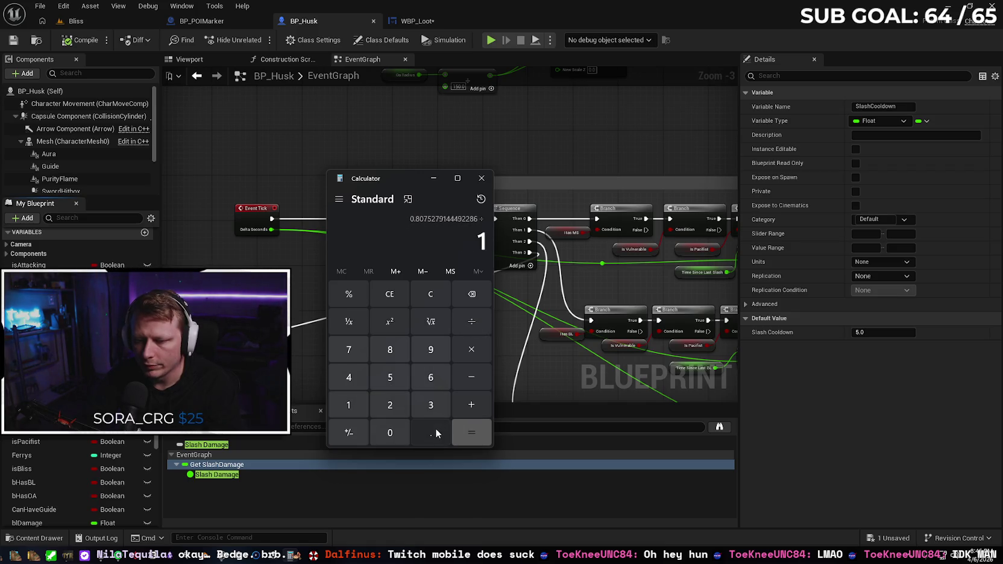
{"action": "left_click", "coordinate": [435, 428]}
{"action": "left_click", "coordinate": [390, 405]}
{"action": "key", "text": "slash"}
- Make the final ÷ 1.2, reaching 0.5607832739230754
{"action": "left_click", "coordinate": [467, 314]}
{"action": "type", "text": "1"}
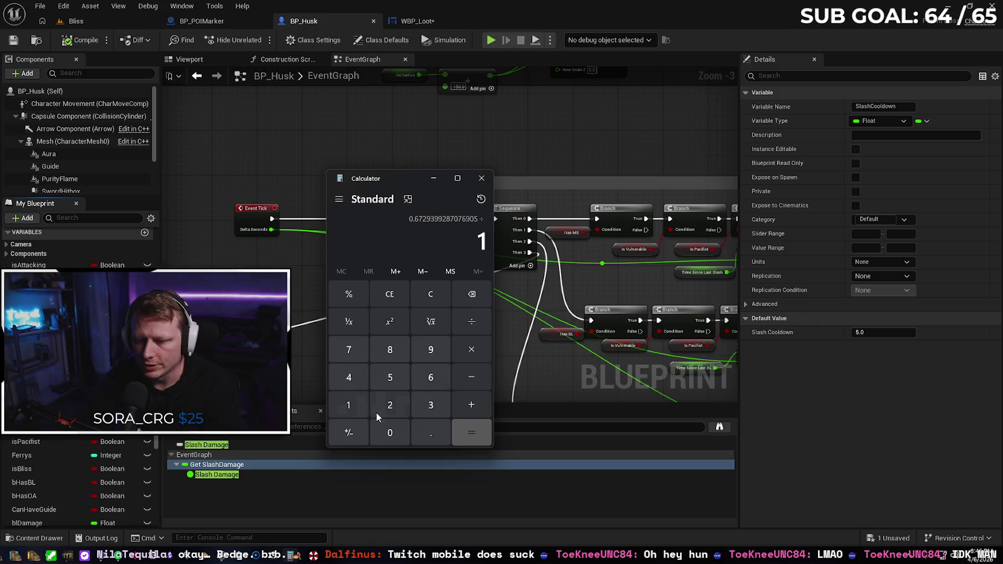
{"action": "left_click", "coordinate": [419, 431]}
{"action": "type", "text": "2"}
{"action": "left_click", "coordinate": [457, 433]}
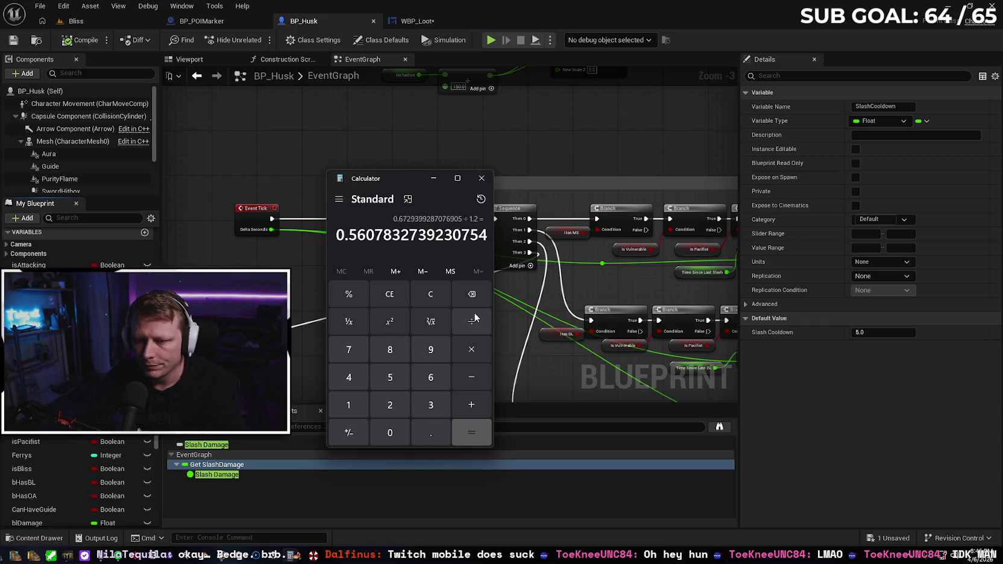